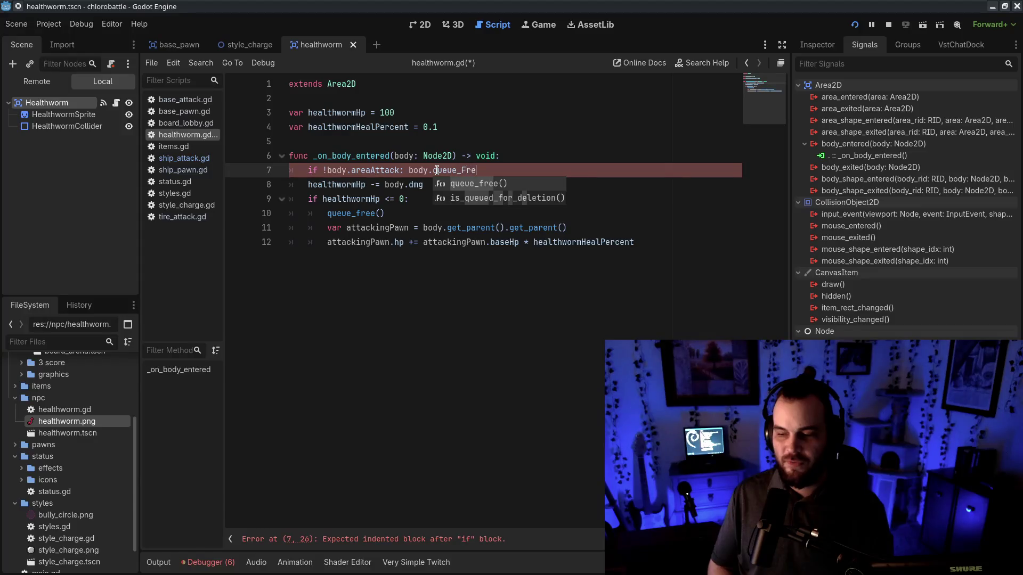
Complete body.queue_free() on line 7 via autocomplete and select the function body lines.
text(())
key(Down)
key(Down)
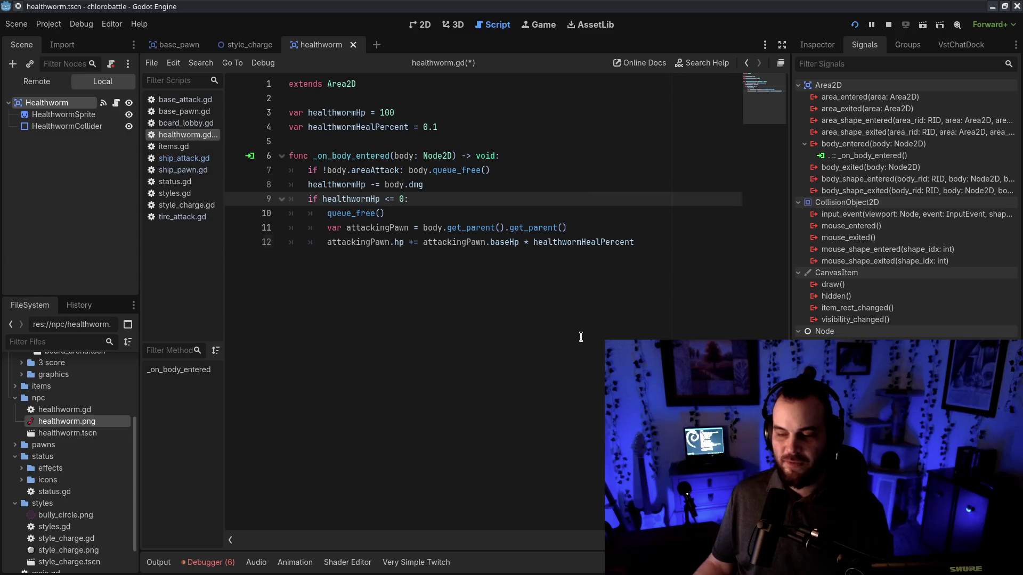
key(ctrl+End)
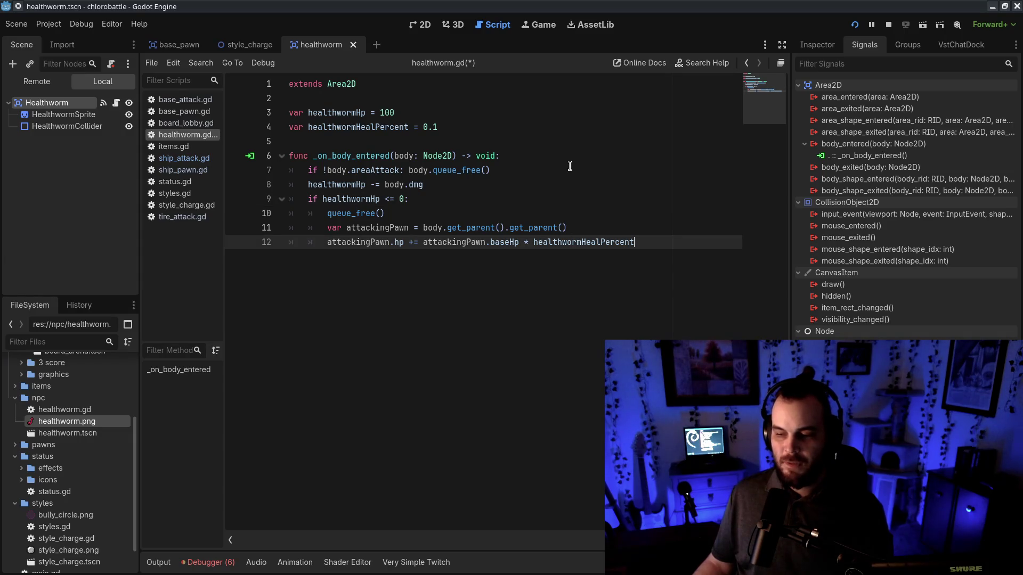
key(shift+Up)
key(shift+Up)
key(shift+Up)
key(Right)
key(shift+Up)
key(shift+Up)
key(shift+Up)
key(Right)
key(shift+Up)
key(shift+Up)
key(shift+Up)
key(Right)
Fix the indentation error in the function body and save healthworm.gd.
click(628, 153)
drag(628, 152, 666, 268)
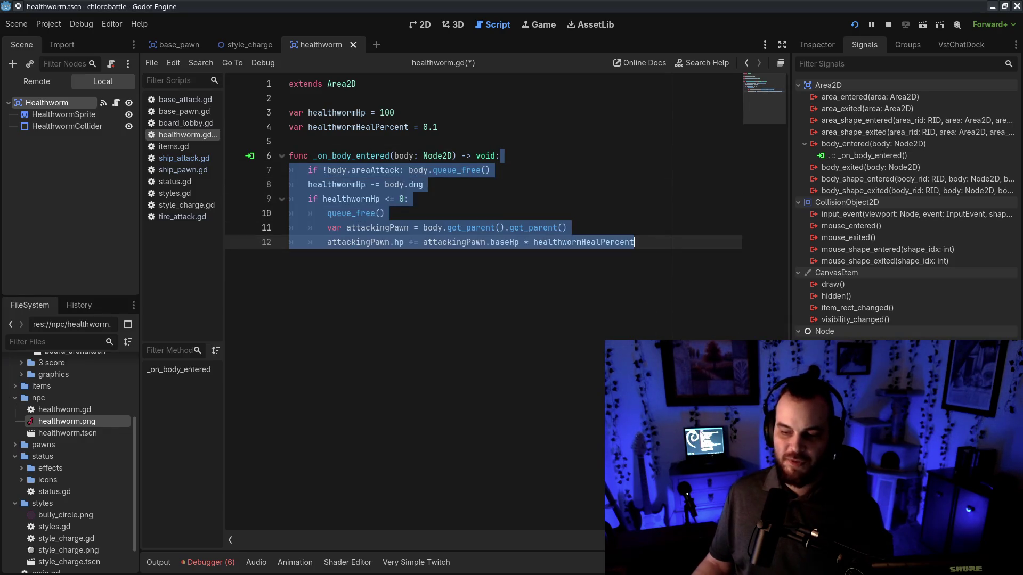
key(Right)
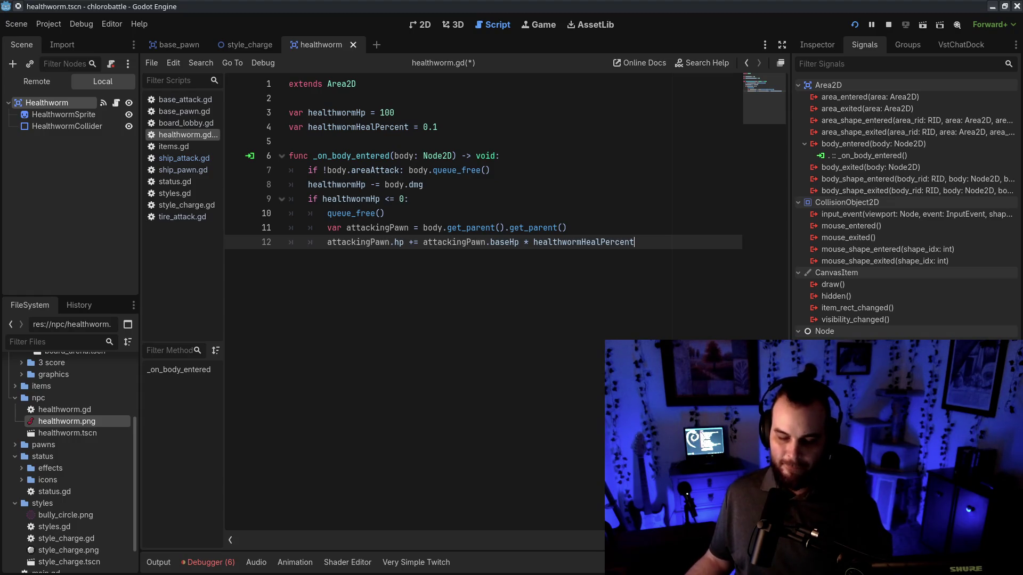
shift+click(646, 171)
key(Right)
key(ctrl+s)
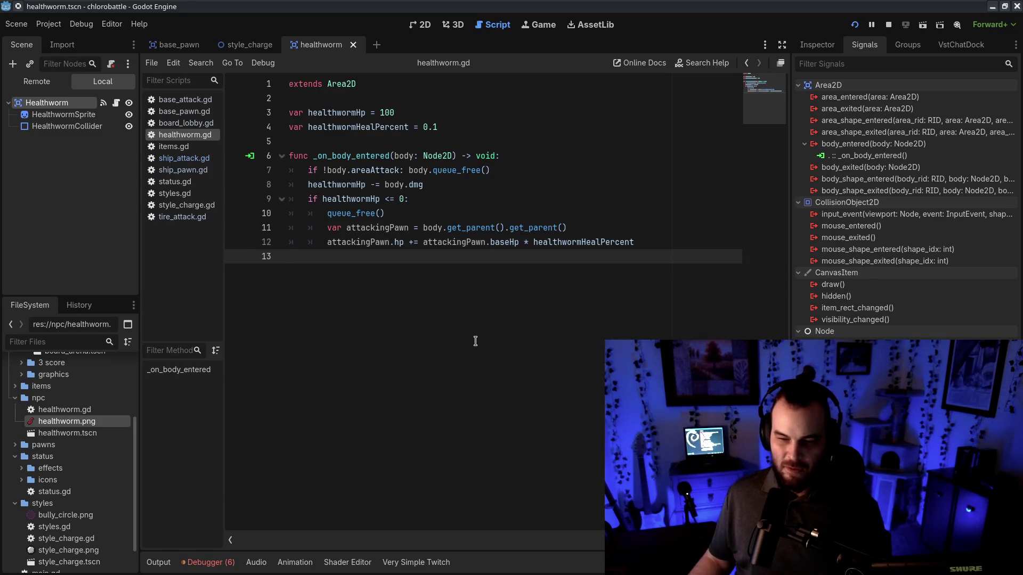
Tick off the scene-checks item on line 200 of the chlorobattle notes with //.
key(alt+Tab)
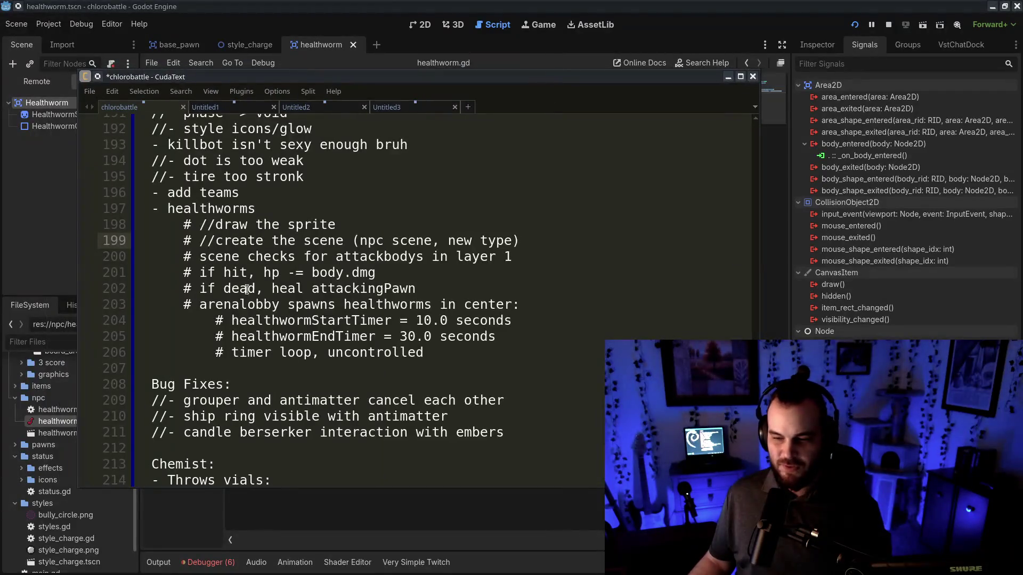
click(199, 257)
text(//)
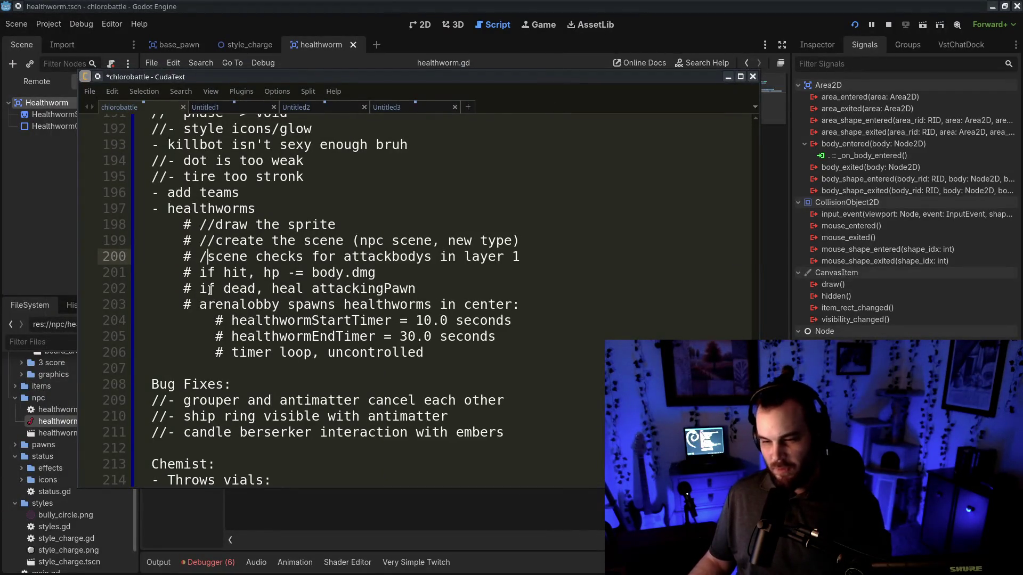
key(alt+Tab)
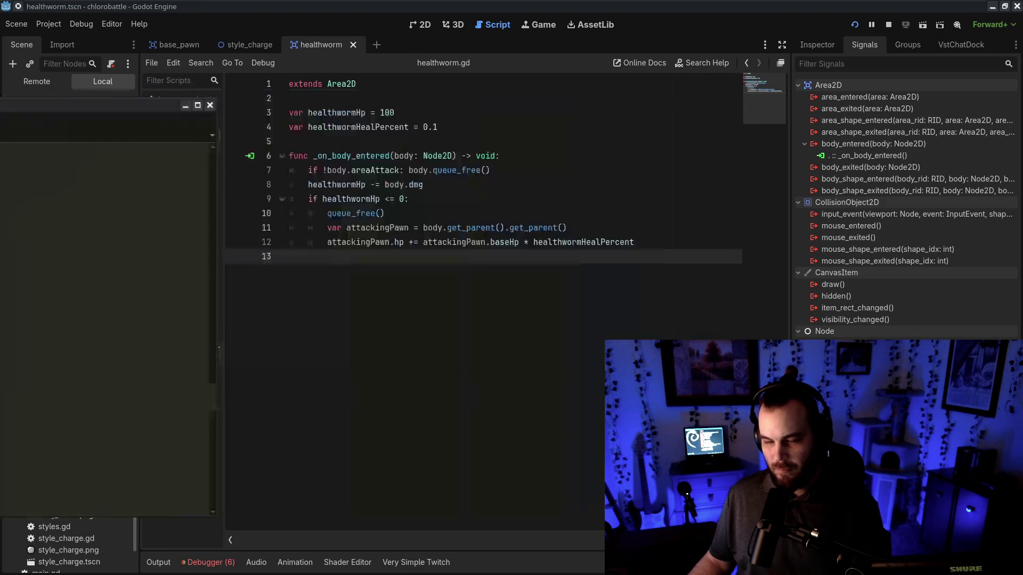
Show the Healthworm node's Collision settings, revealing collision layer 1 enabled.
click(824, 46)
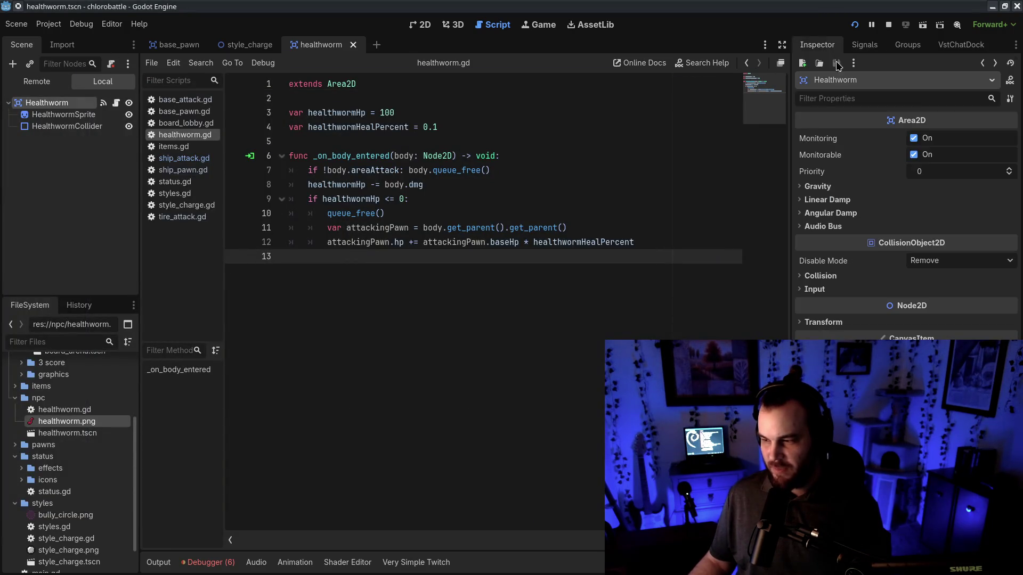
click(820, 275)
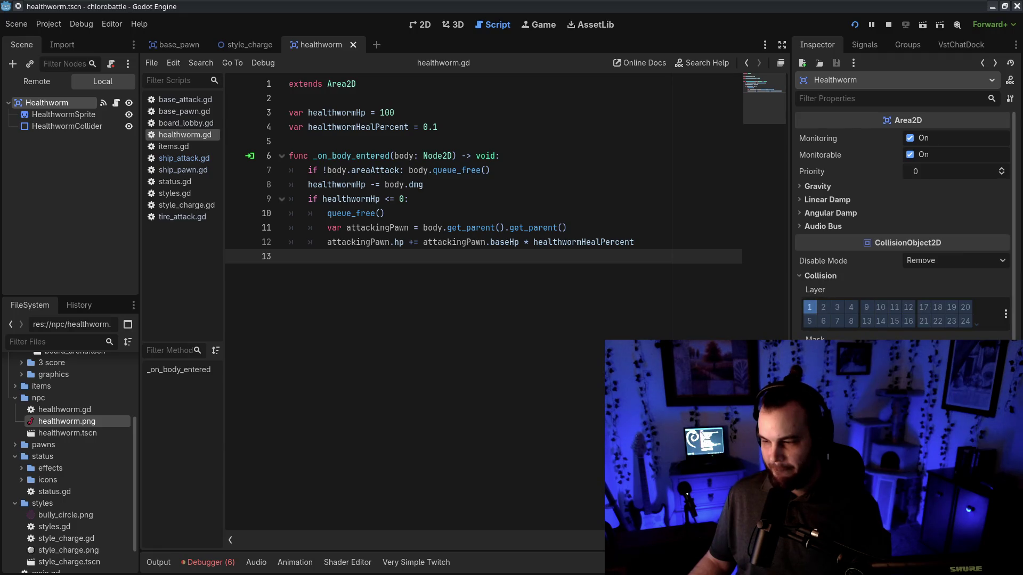
scroll(69, 520, up, 5)
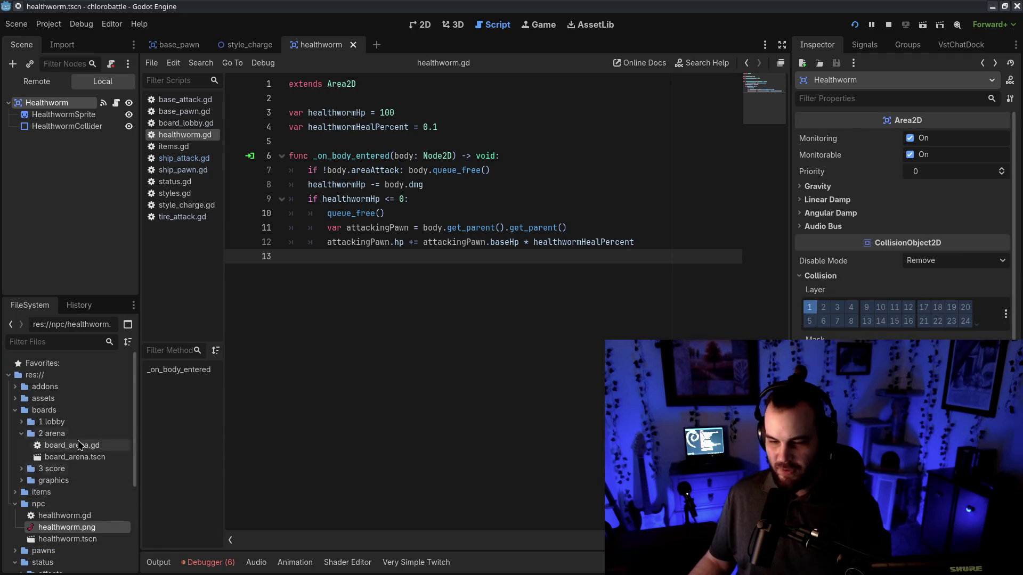
Check the BasePawn root node's stats in base_pawn, then return to the healthworm scene.
click(175, 45)
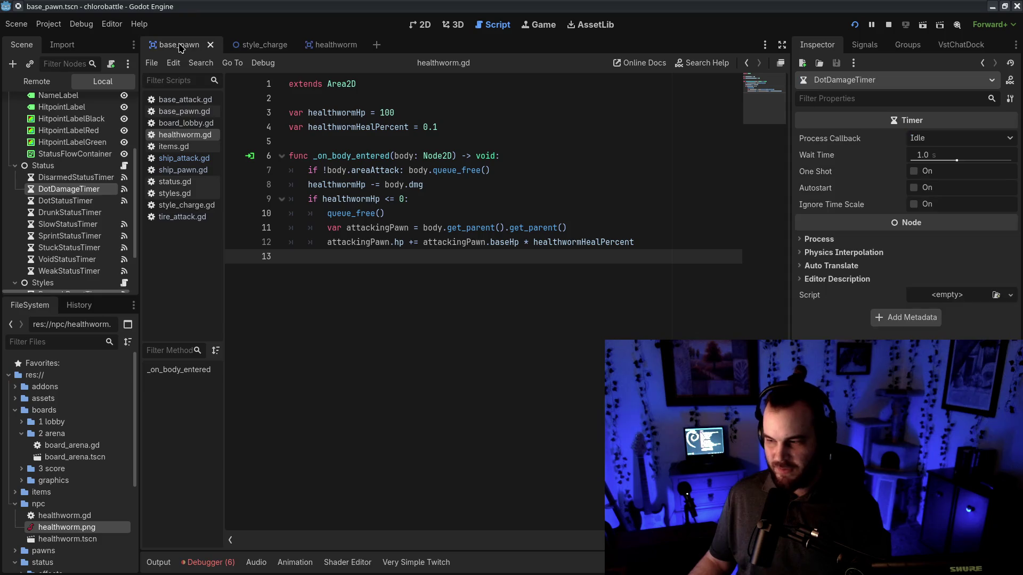
scroll(77, 102, up, 4)
scroll(77, 102, up, 1)
click(77, 103)
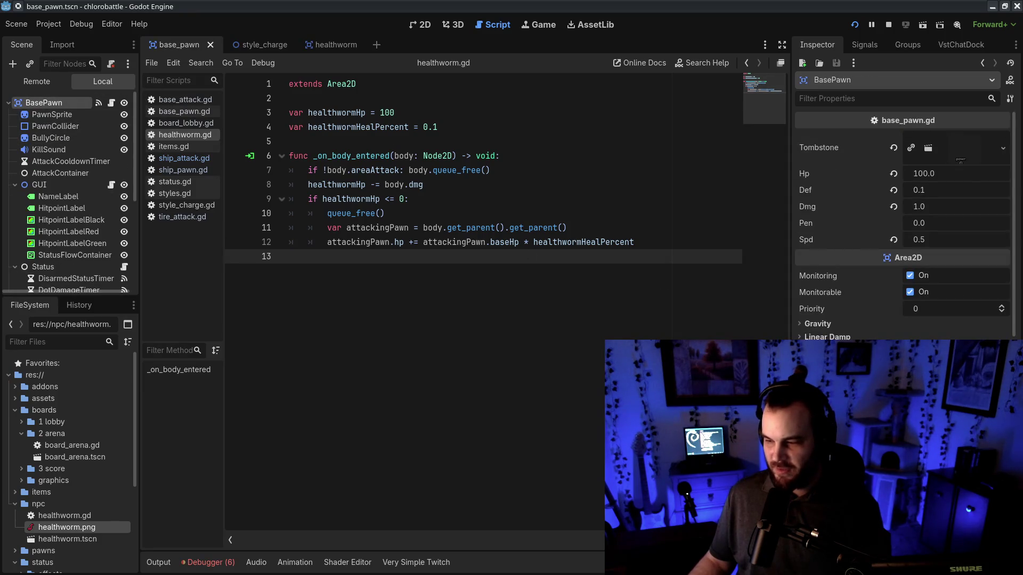
click(336, 46)
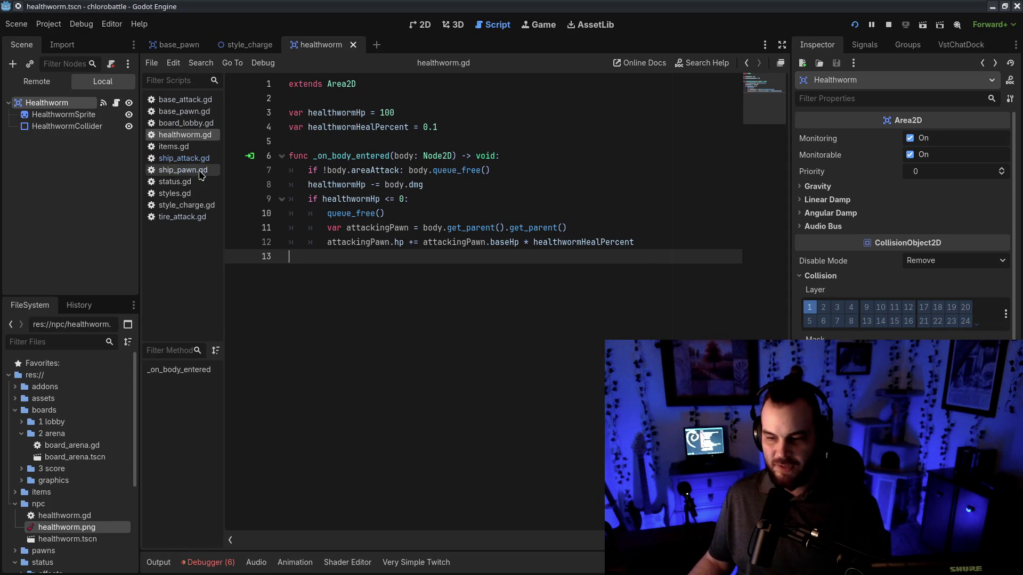
Open the board_arena scene and add a Timer child node to EarlyBoard.
double_click(67, 454)
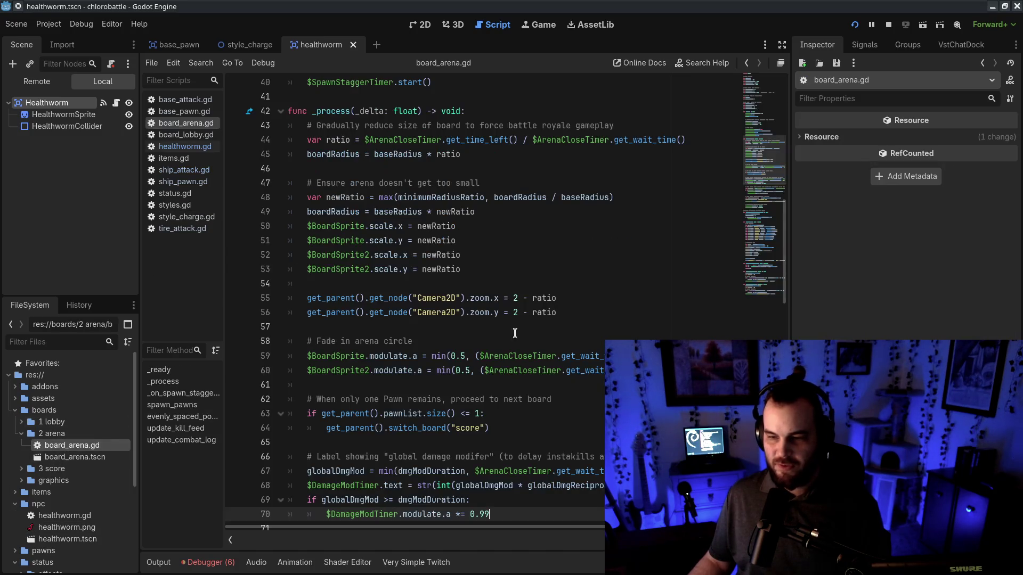
scroll(532, 329, up, 6)
double_click(75, 458)
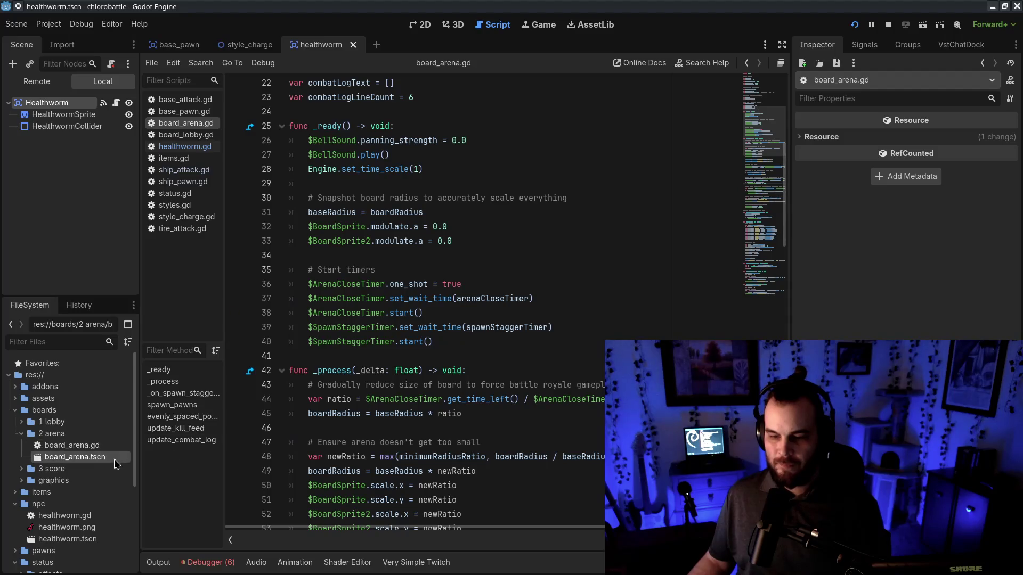
right_click(72, 108)
click(104, 120)
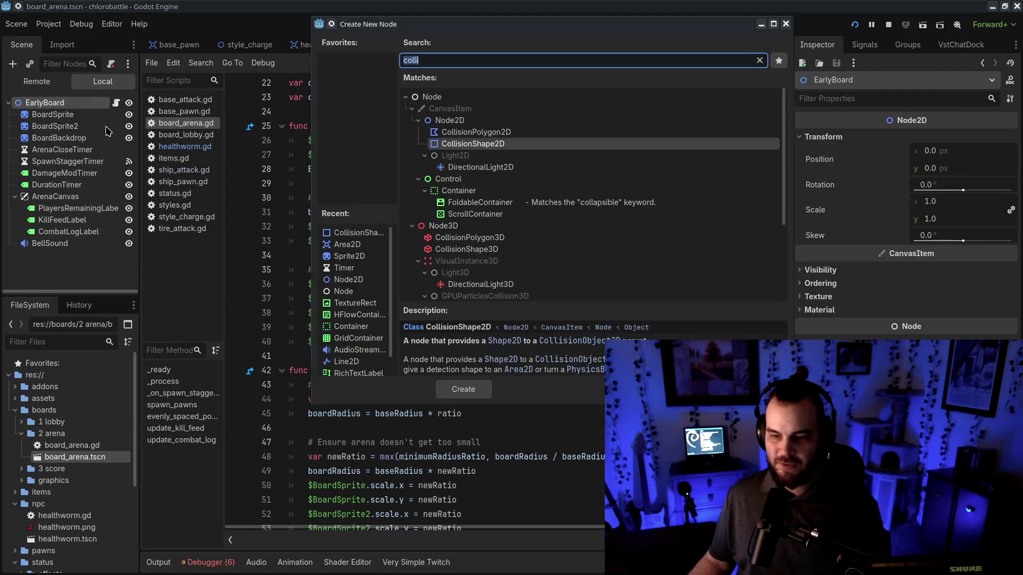
text(timer)
key(Return)
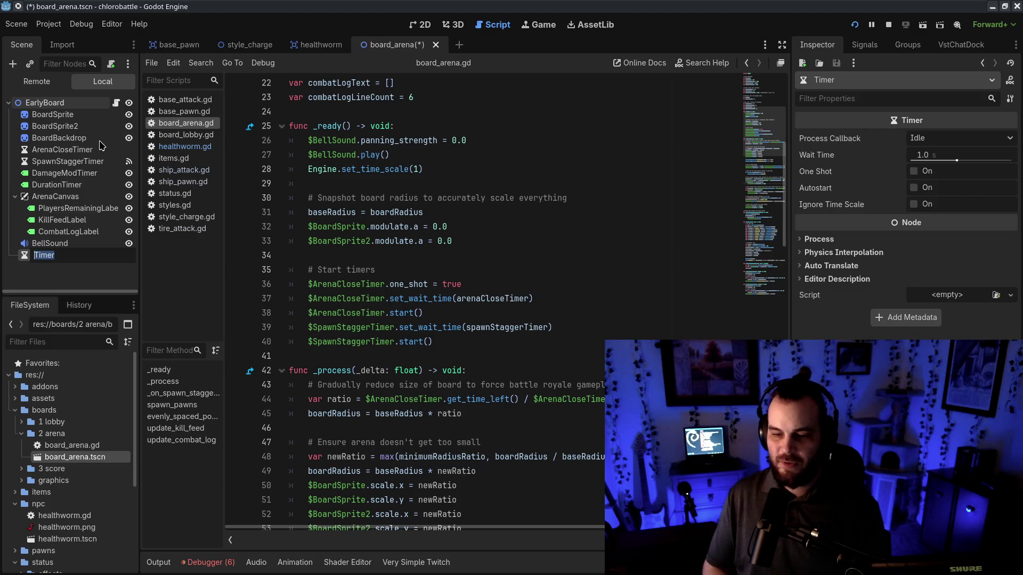
Rename the timer to HealthwormSpawnTimer and turn on Autostart.
text(HealthwormS)
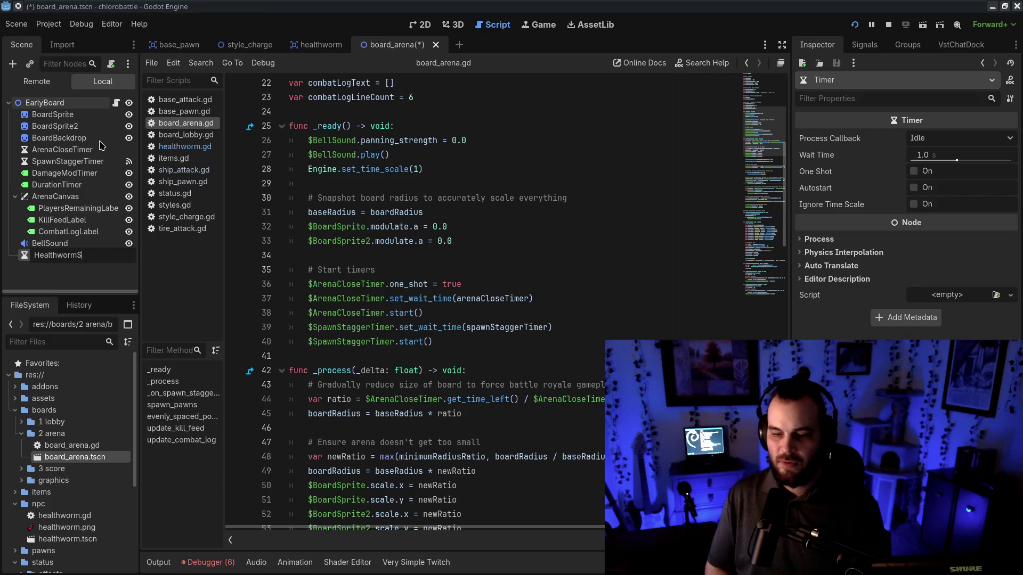
text(imer)
key(Return)
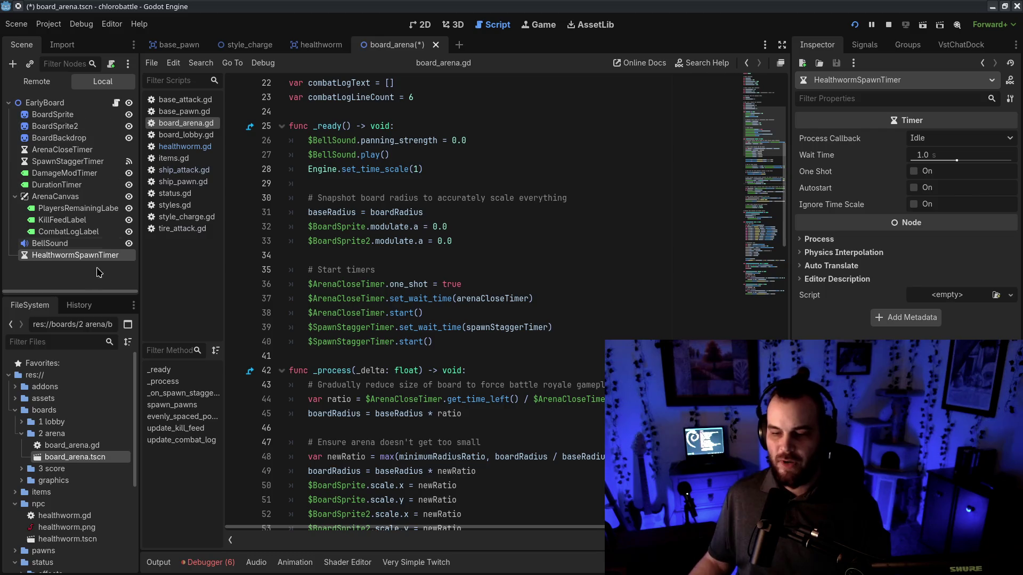
click(914, 188)
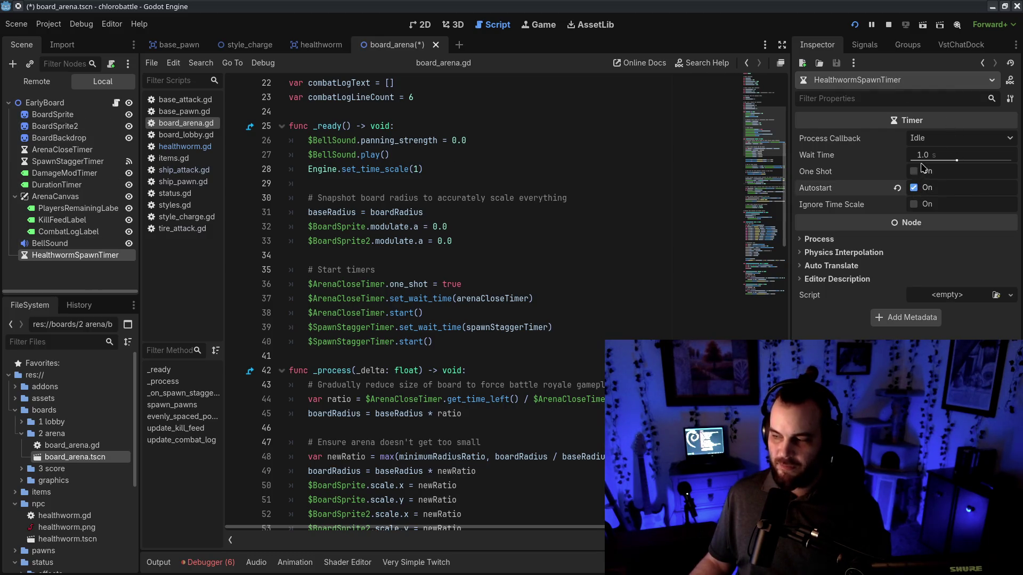
click(481, 226)
scroll(481, 227, up, 2)
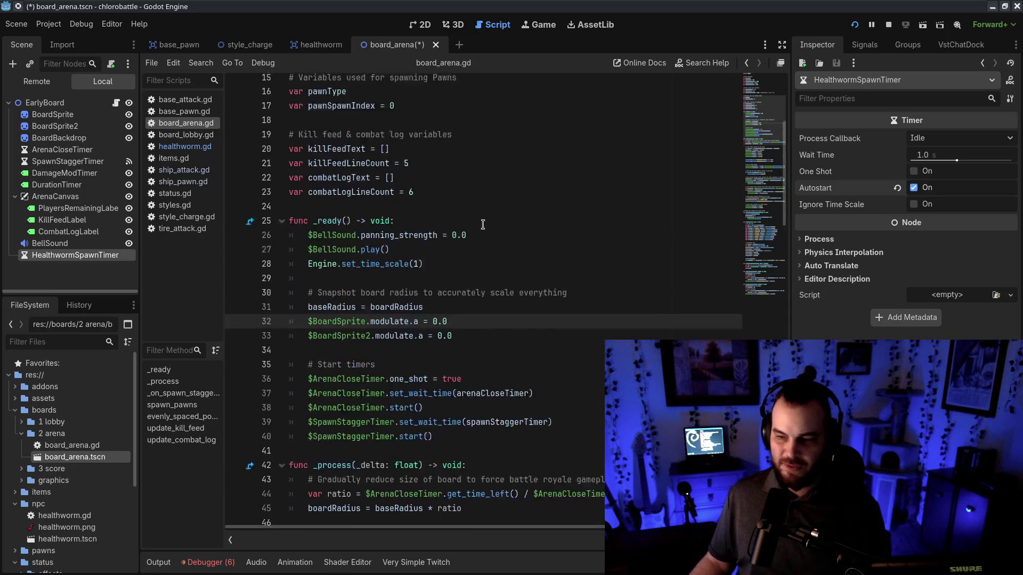
Add 'var healthwormSpawnInterval = 30' below extends Node2D in board_arena.gd.
scroll(764, 107, up, 5)
click(455, 400)
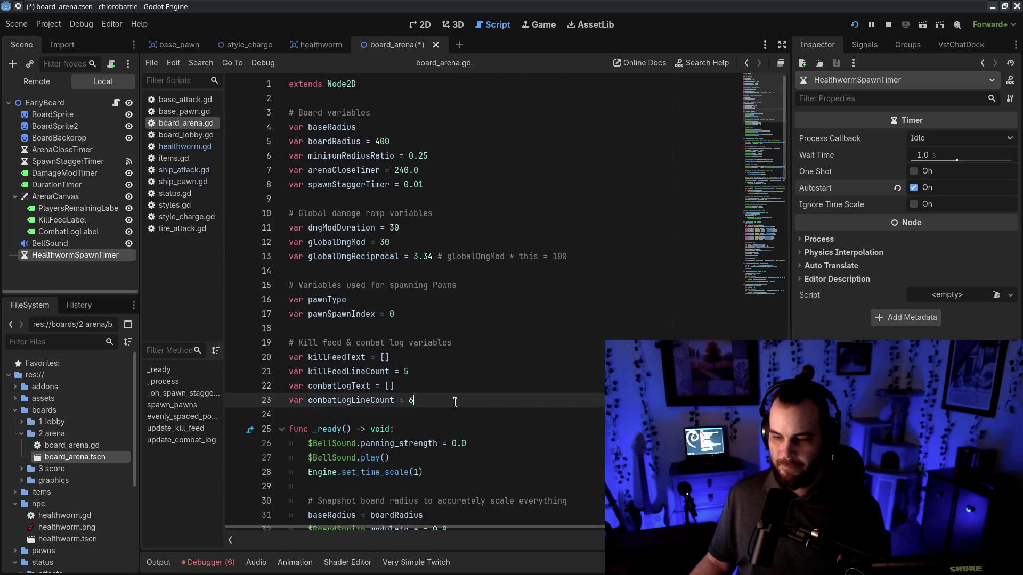
click(442, 83)
key(Return)
key(Return)
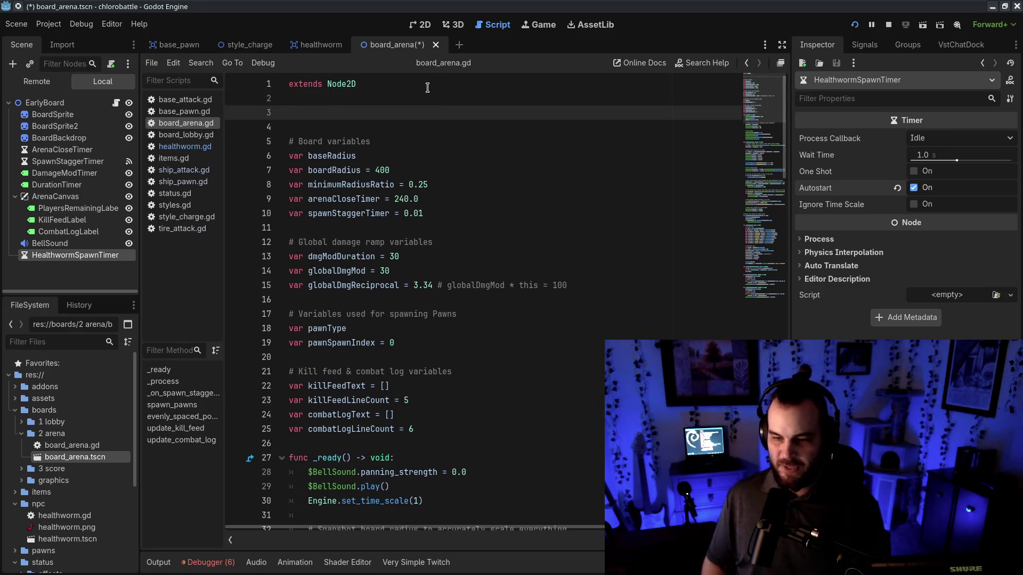
text(var hj)
text(thwormSpawnInterval)
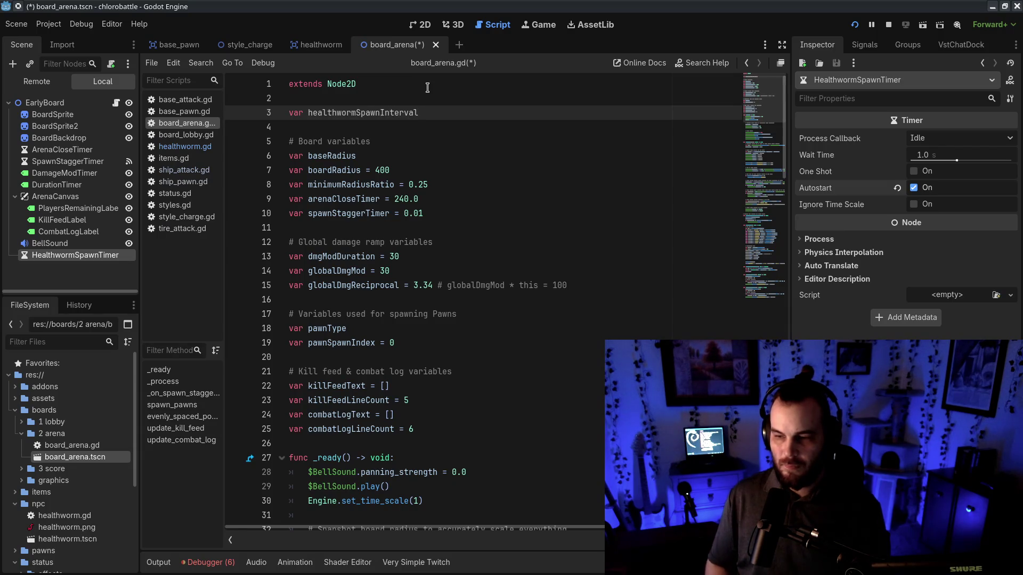
key(ctrl+s)
double_click(414, 113)
click(445, 113)
text(=)
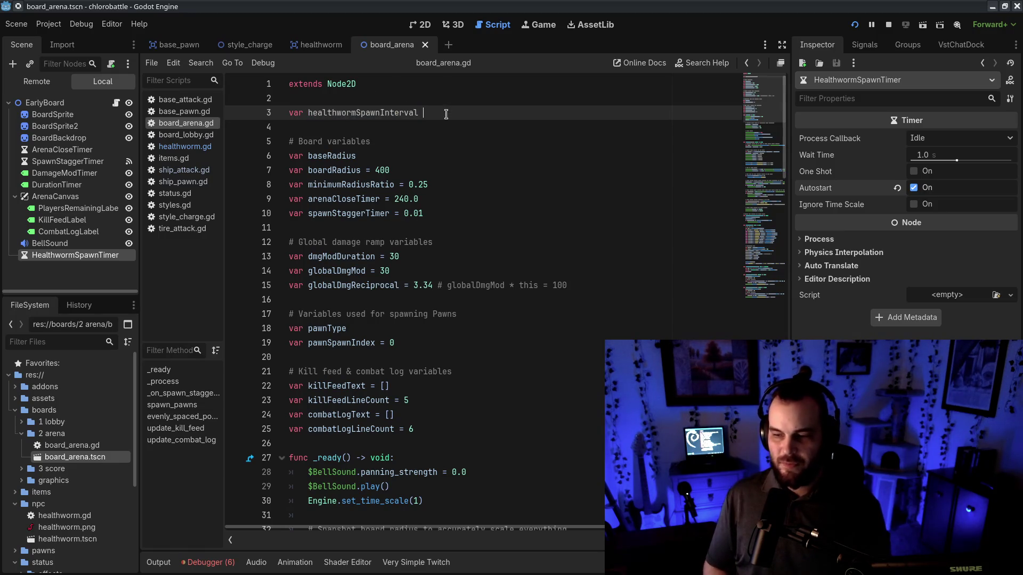
text( 30)
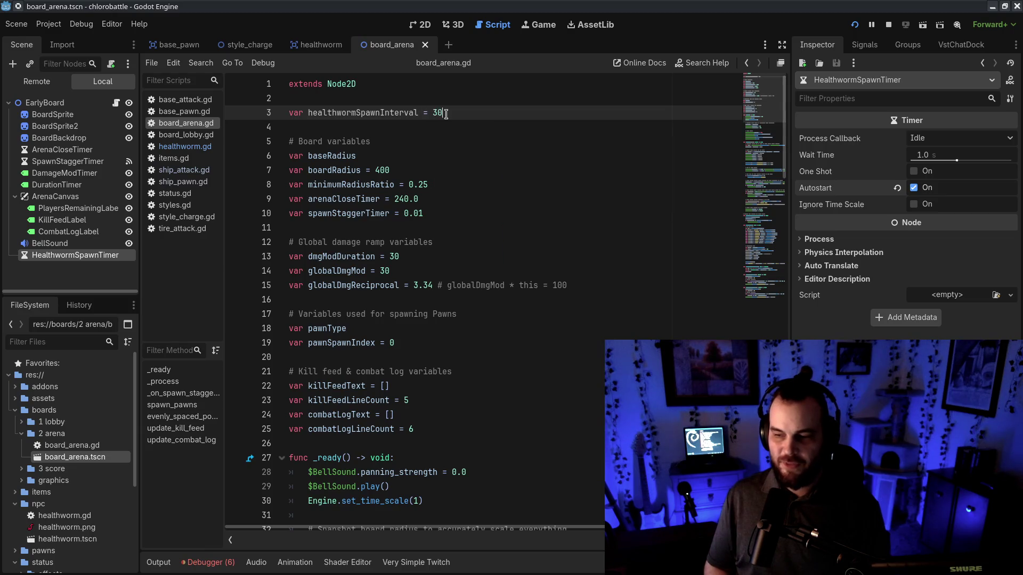
Delete the healthwormSpawnInterval line and its leftover blank line.
double_click(387, 112)
click(495, 160)
double_click(344, 112)
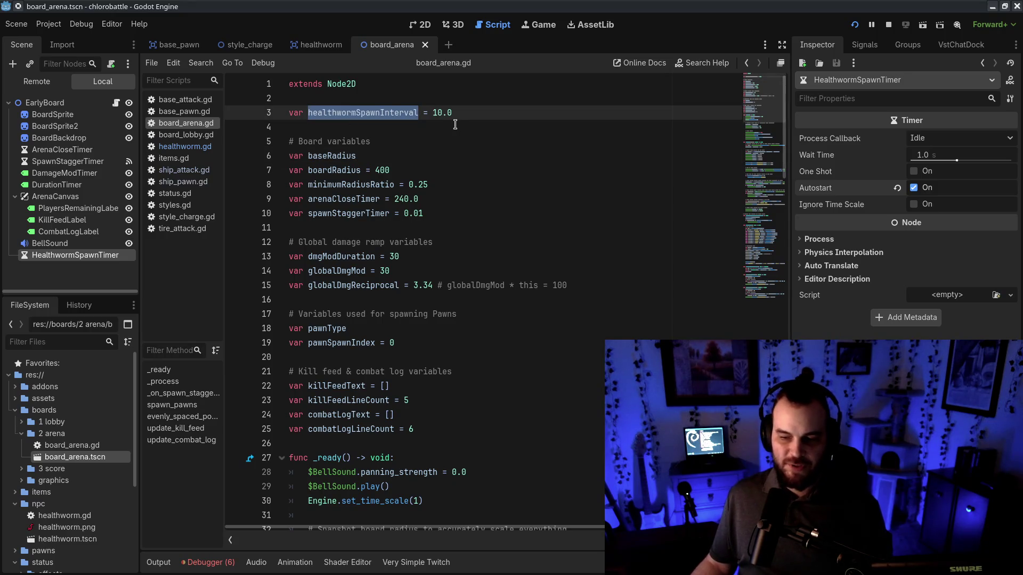
key(Down)
key(shift+Up)
key(shift+Up)
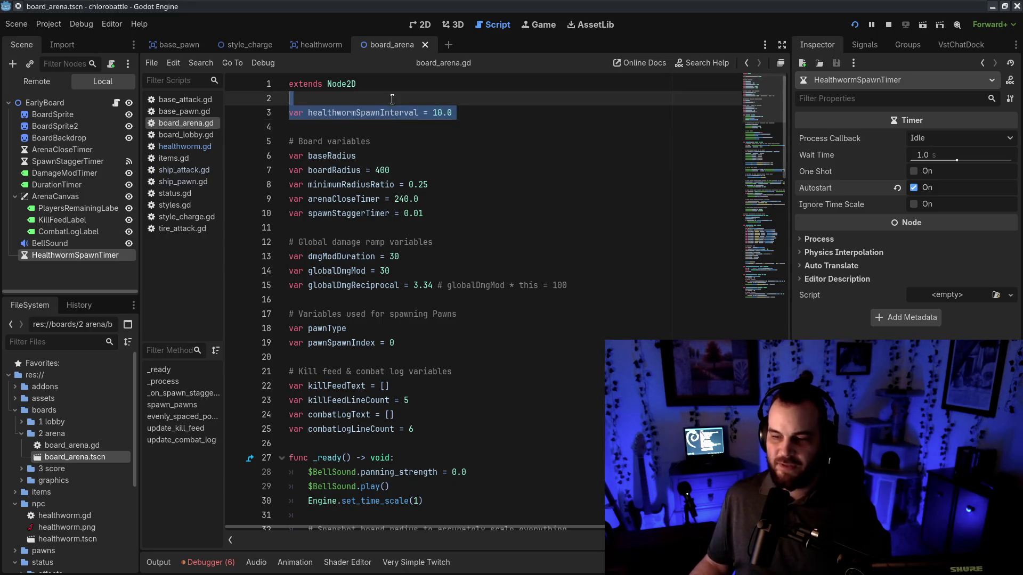
key(BackSpace)
Set HealthwormSpawnTimer's Wait Time to 10 and save the arena scene.
click(941, 155)
text(10)
key(Return)
key(ctrl+s)
click(864, 44)
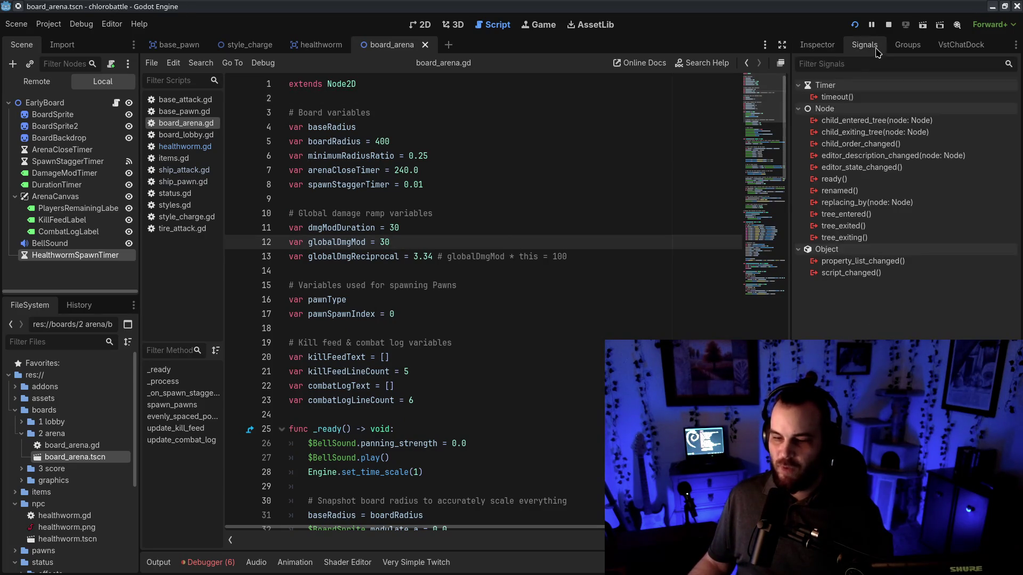
Connect HealthwormSpawnTimer's timeout() to a new _on_healthworm_spawn_timer_timeout function in board_arena.gd and save.
right_click(864, 97)
click(902, 107)
click(457, 468)
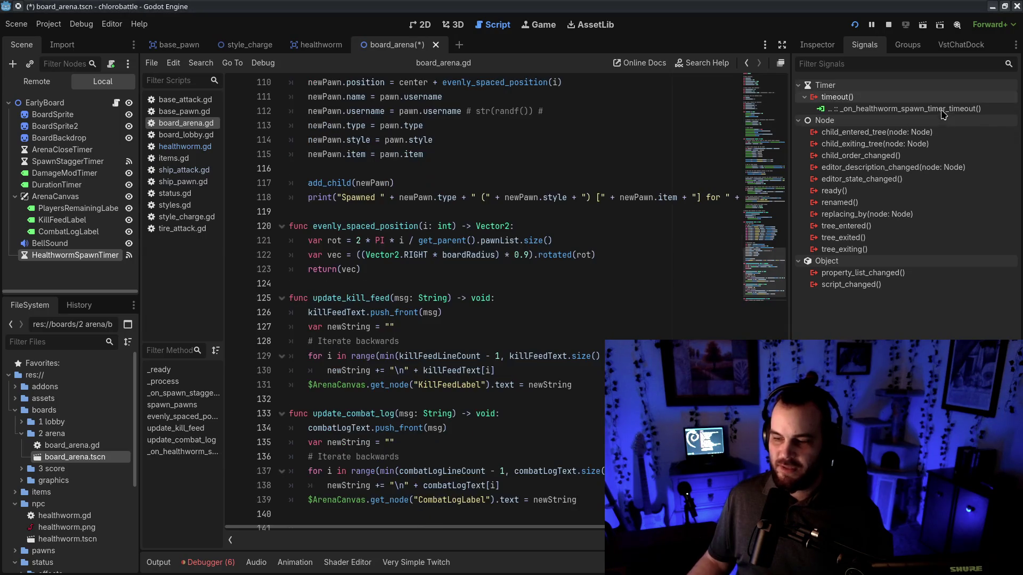
click(546, 485)
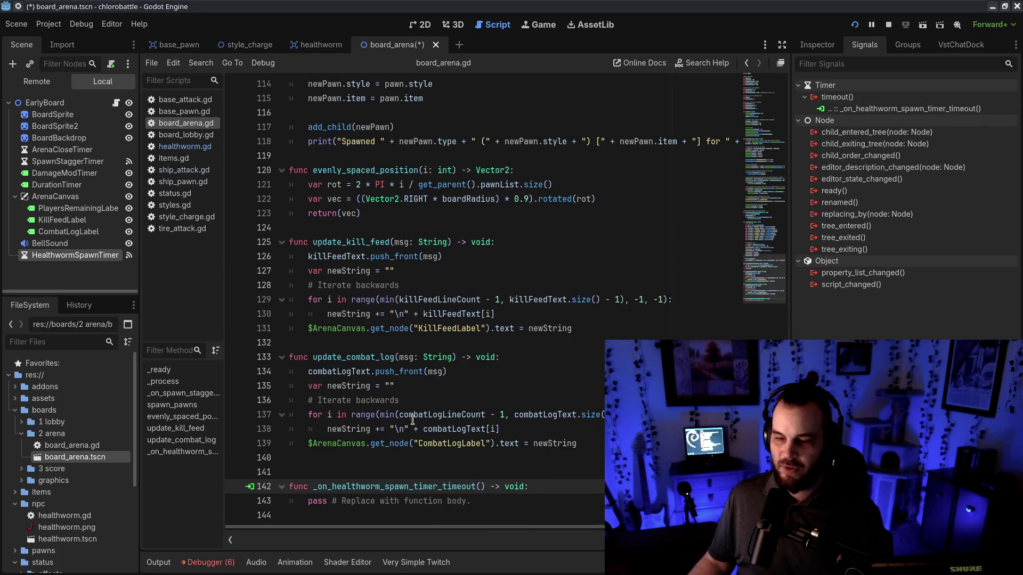
key(Return)
key(ctrl+s)
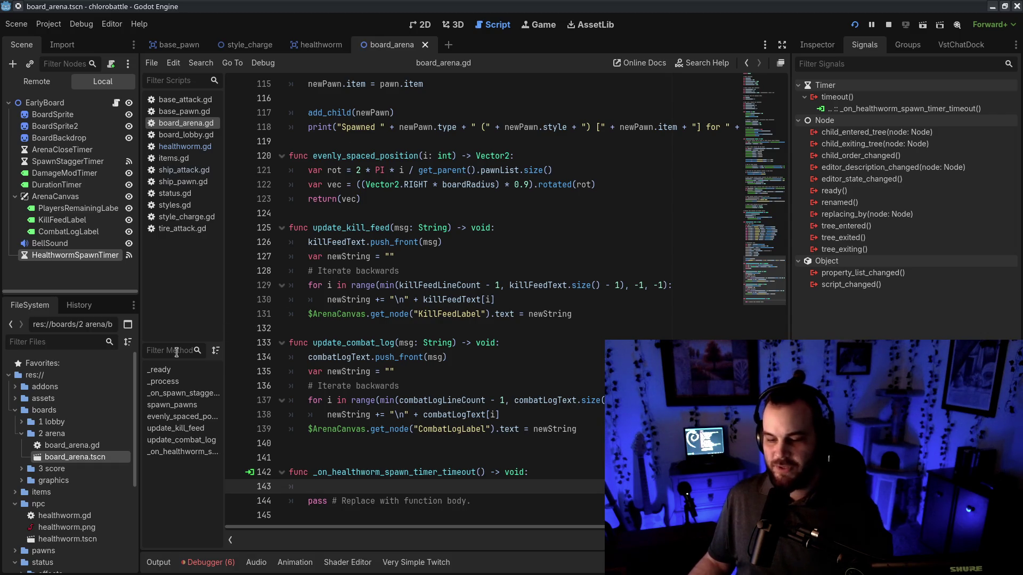
click(69, 104)
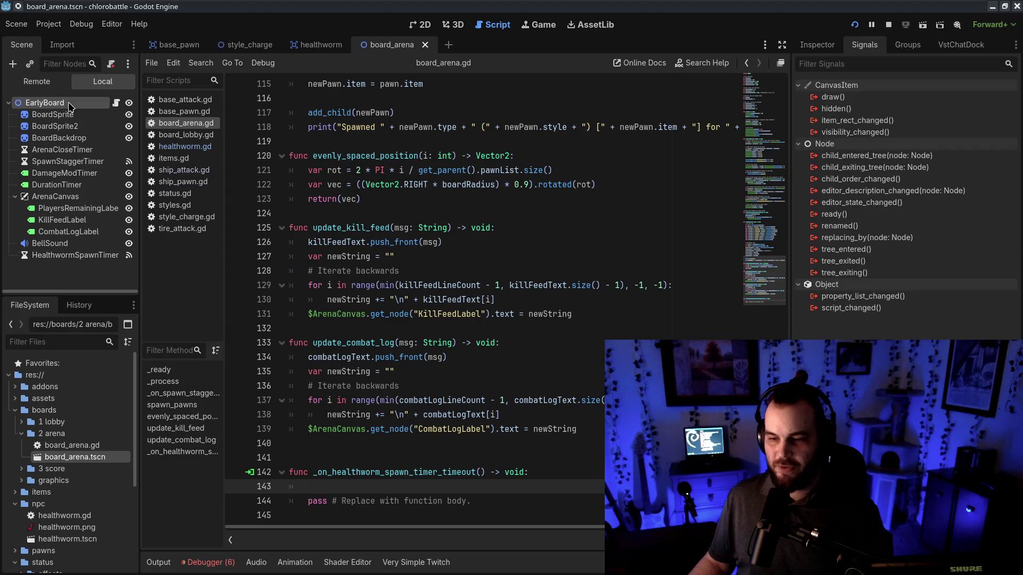
scroll(450, 176, up, 20)
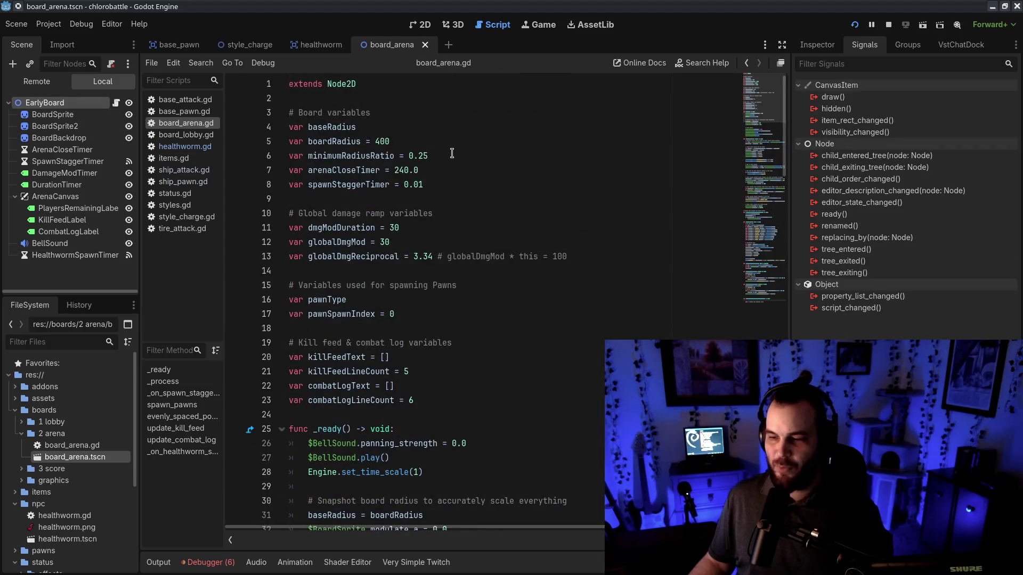
click(438, 84)
key(Return)
key(Return)
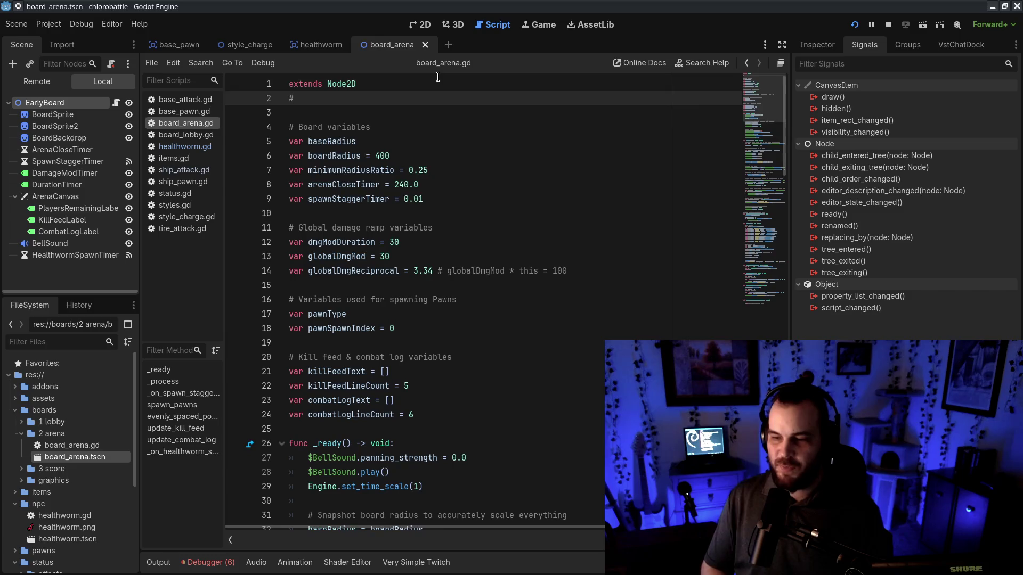
text(@export var healthwormNpc)
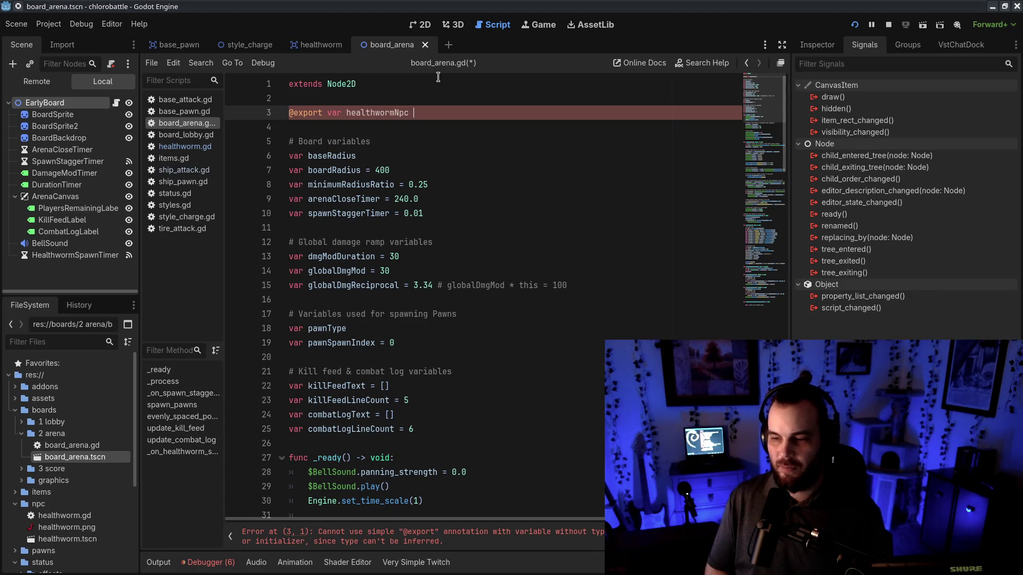
text(urce)
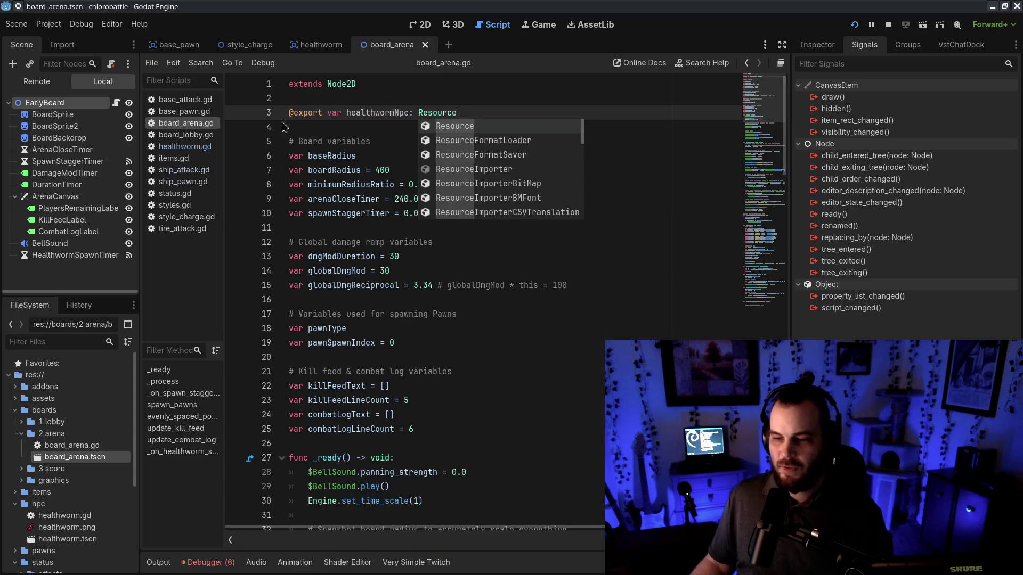
Assign healthworm.tscn to EarlyBoard's Healthworm Npc property.
click(827, 47)
mouse_move(67, 539)
mouse_down()
mouse_move(441, 418)
mouse_move(954, 142)
mouse_up()
double_click(378, 113)
drag(789, 108, 785, 107)
scroll(479, 319, down, 20)
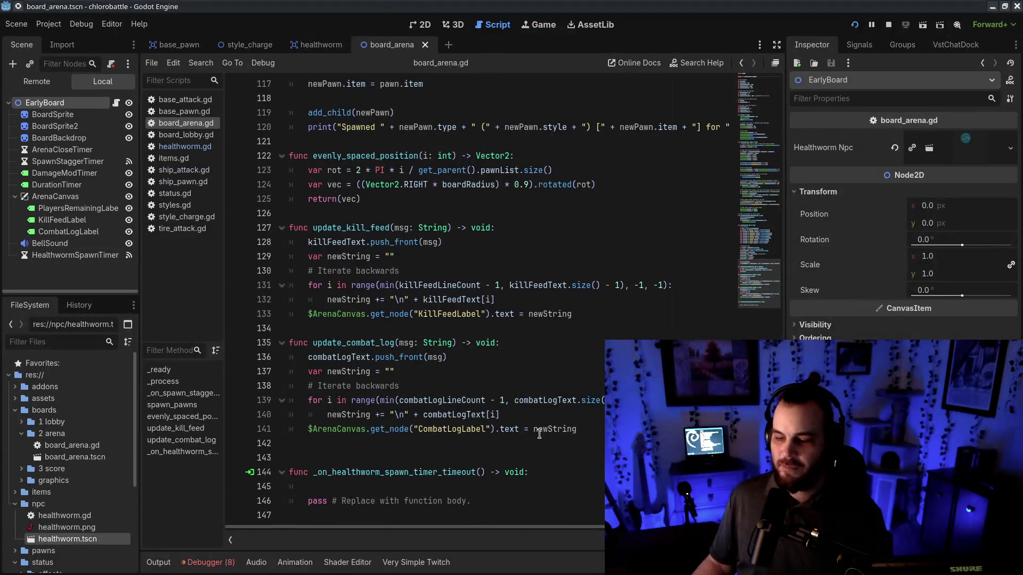
Replace pass in the timeout function with 'var newWorm = healthwormNpc.instantiate()'.
click(490, 486)
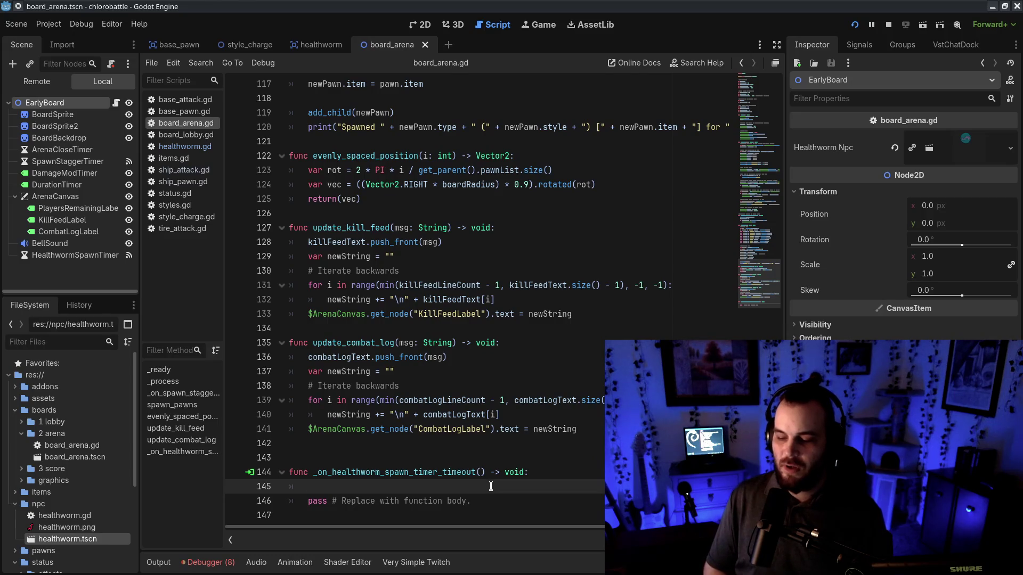
key(Up)
key(Up)
key(BackSpace)
key(Down)
key(Down)
text(healthwormN)
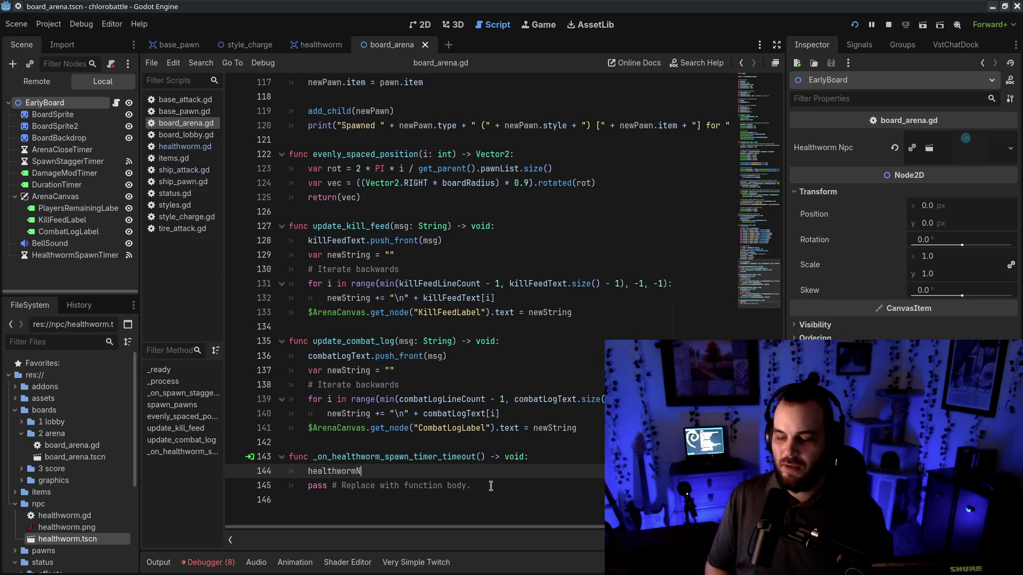
key(BackSpace)
key(BackSpace)
key(BackSpace)
text(healthwormNpc.ins)
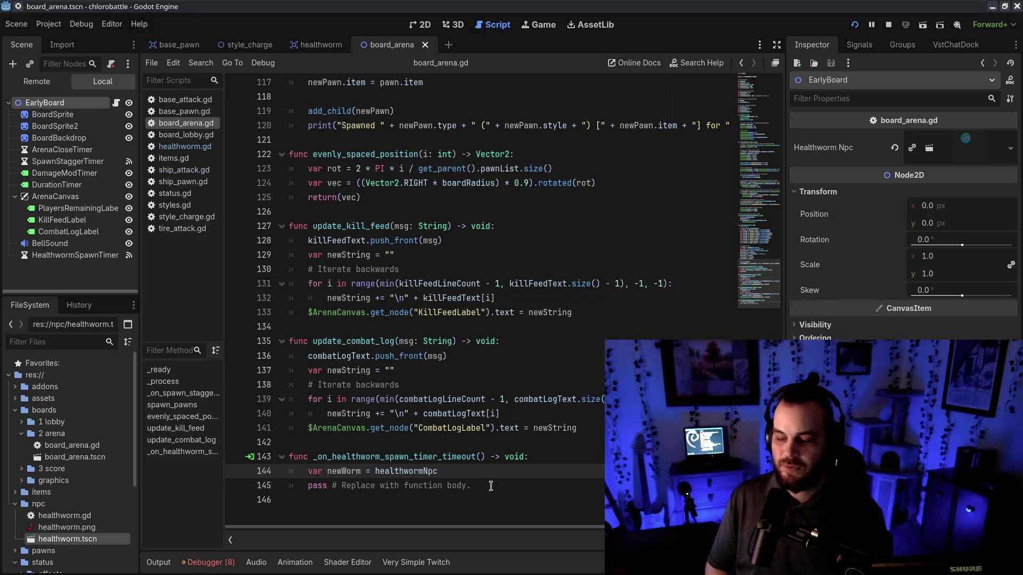
text(tantiate())
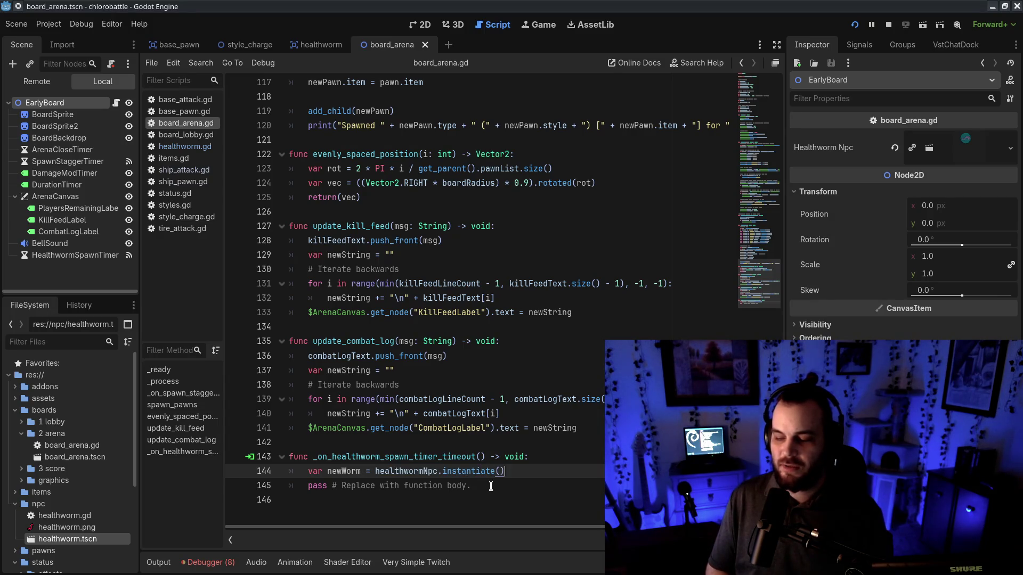
key(shift+Down)
key(Delete)
click(573, 491)
Open healthworm.gd and add blank lines below its variables.
click(618, 413)
scroll(618, 413, up, 1)
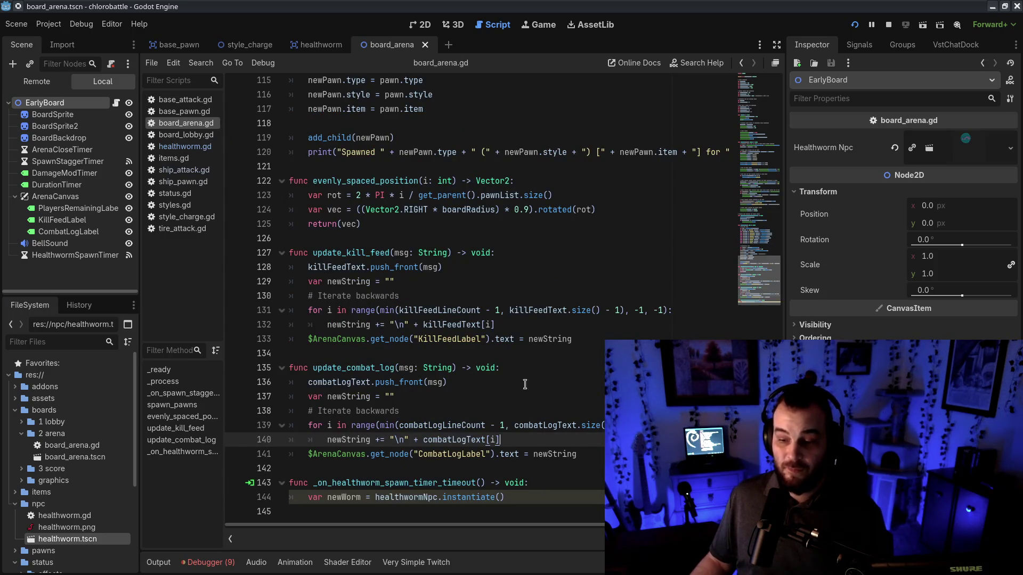
click(381, 353)
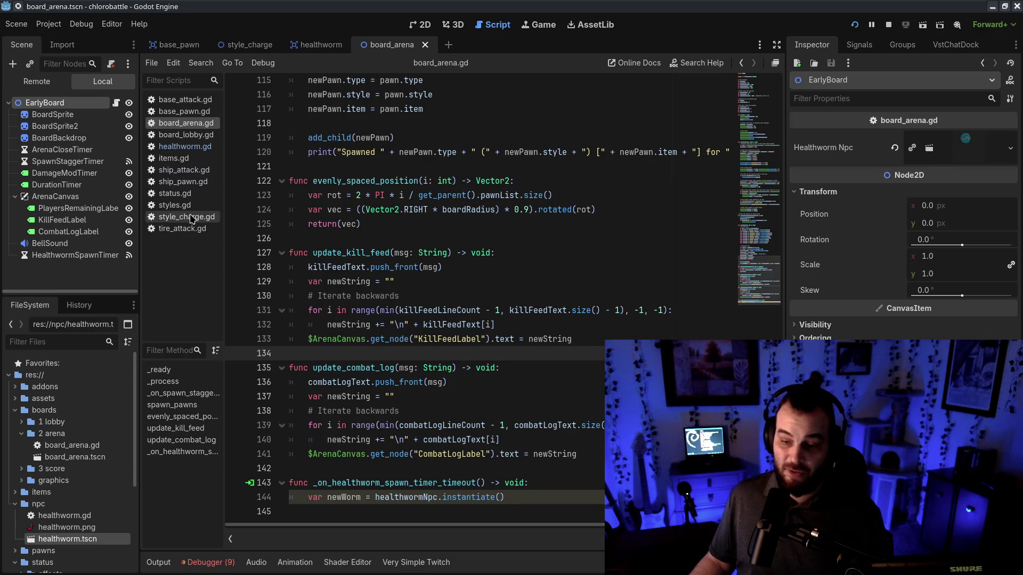
click(184, 146)
click(499, 134)
click(665, 309)
click(512, 139)
key(Return)
key(Return)
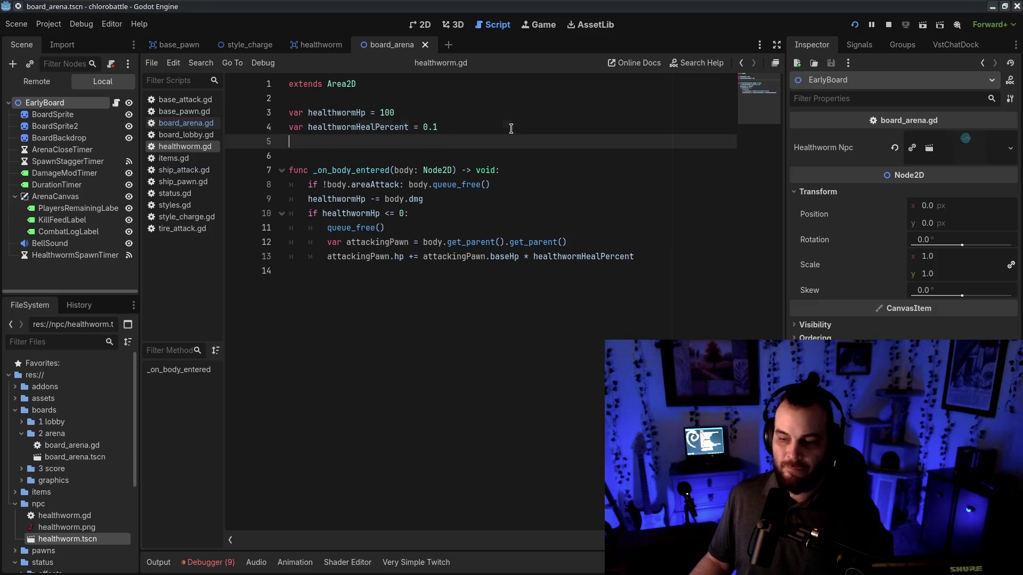
Add empty _process and _physics_process functions with pass bodies.
key(Up)
text(func _pro)
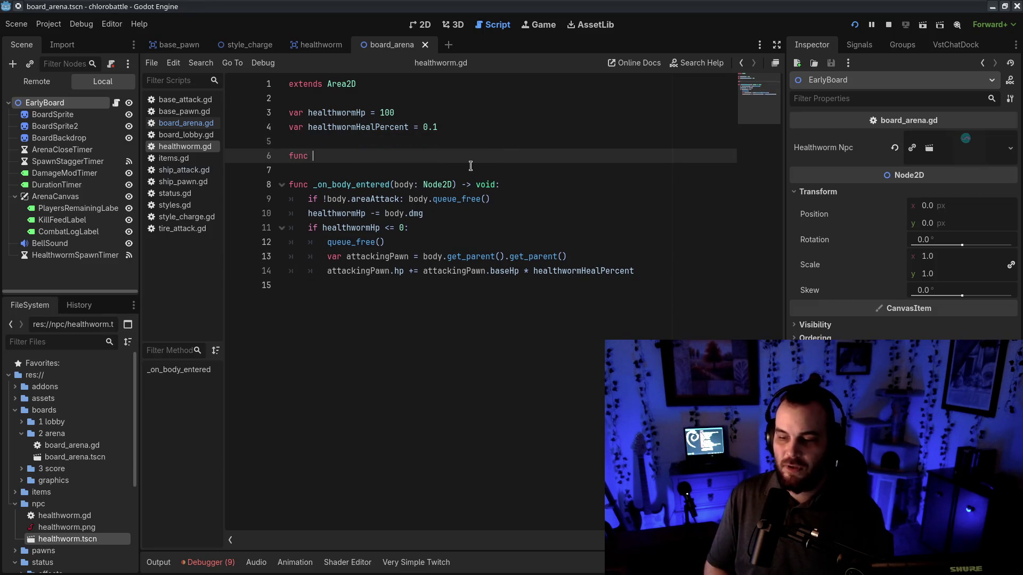
text(c)
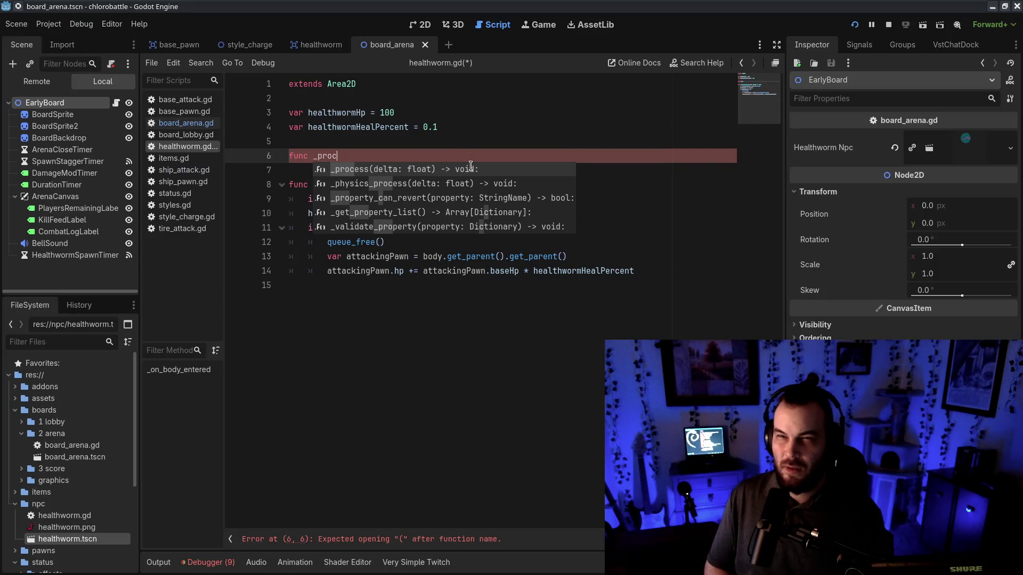
key(Return)
key(Return)
text(pa)
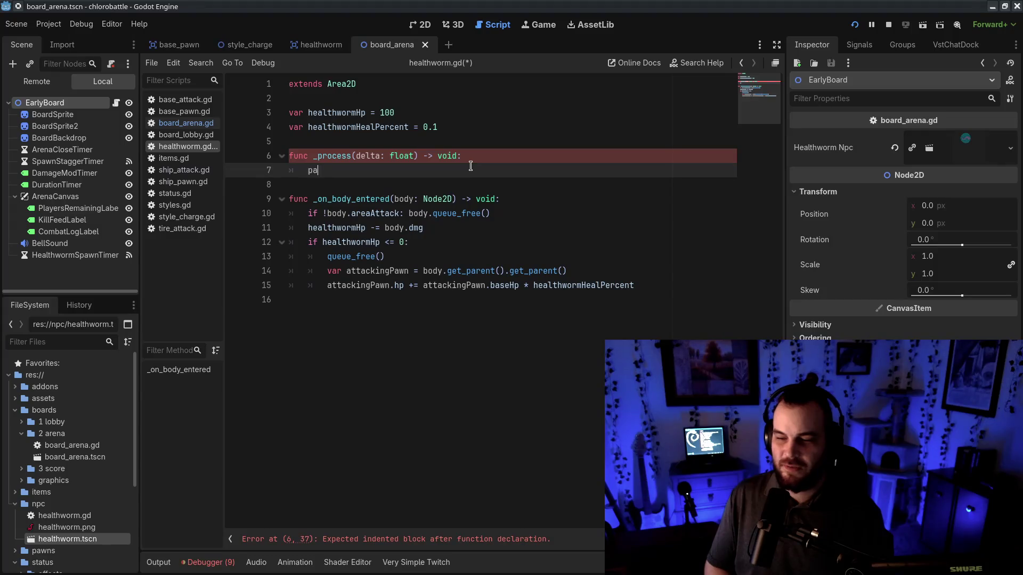
key(Return)
key(Return)
text(f)
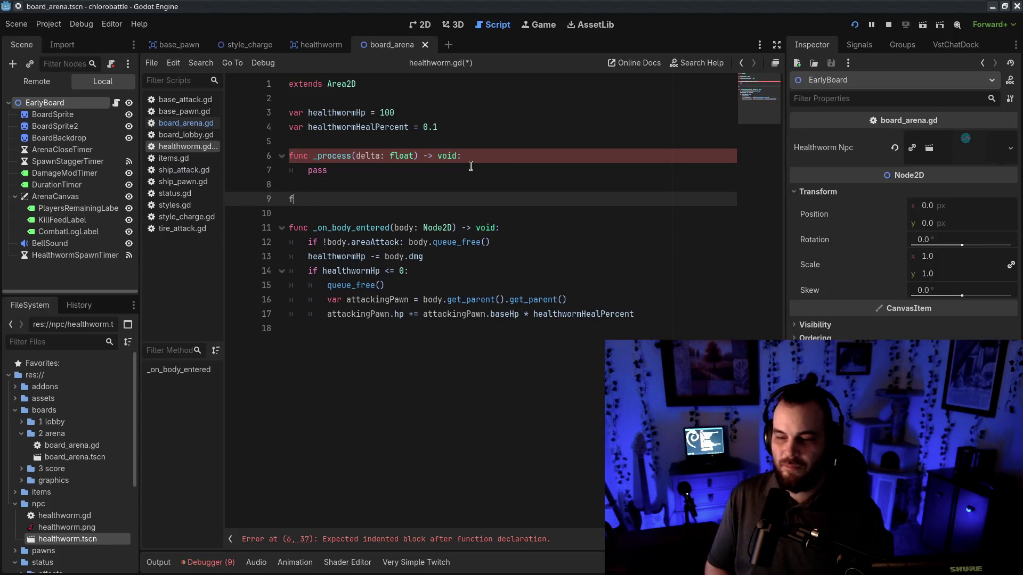
key(BackSpace)
key(BackSpace)
text(hys)
key(Return)
text(pa)
key(Return)
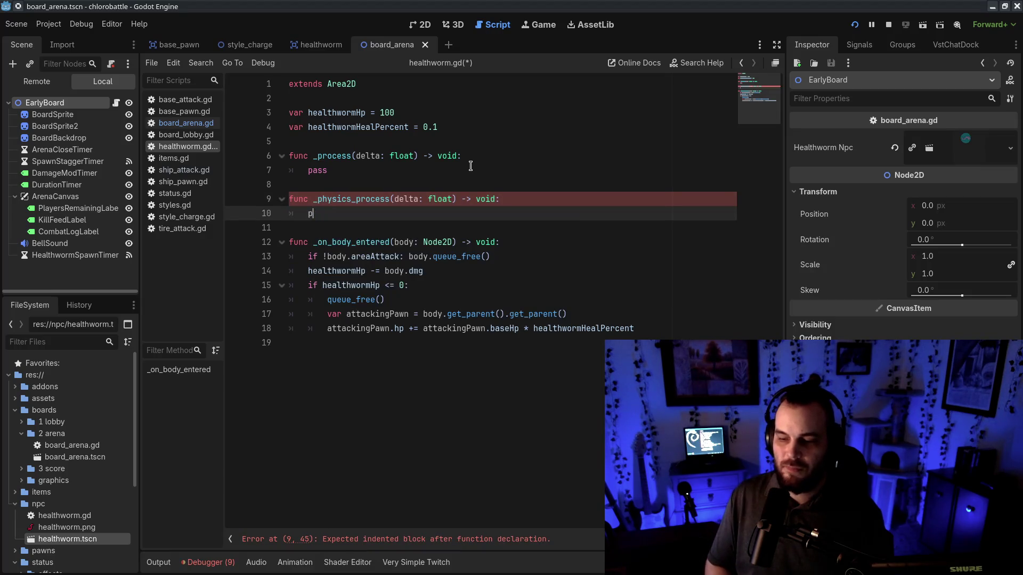
Declare 'var wormSpeed = 25' and 'var wormDirection: Vector2' below the heal percent variable.
click(480, 127)
key(Return)
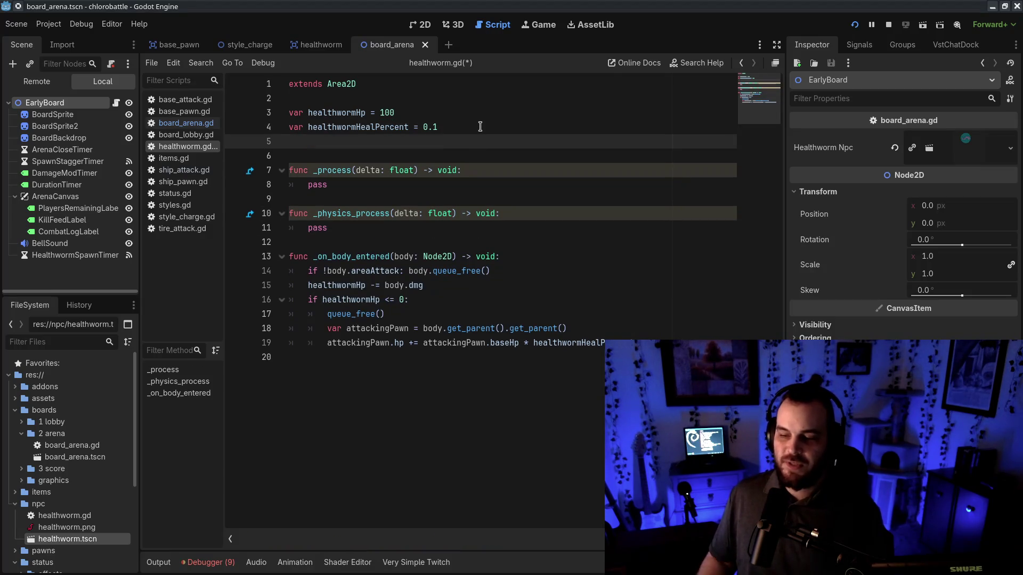
key(Return)
text(var wormSpe)
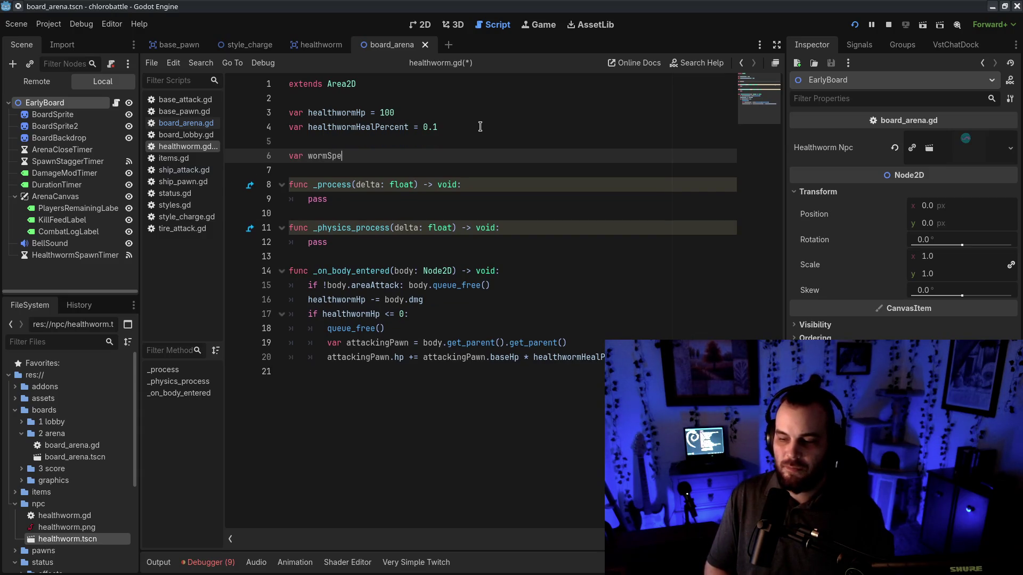
text(25)
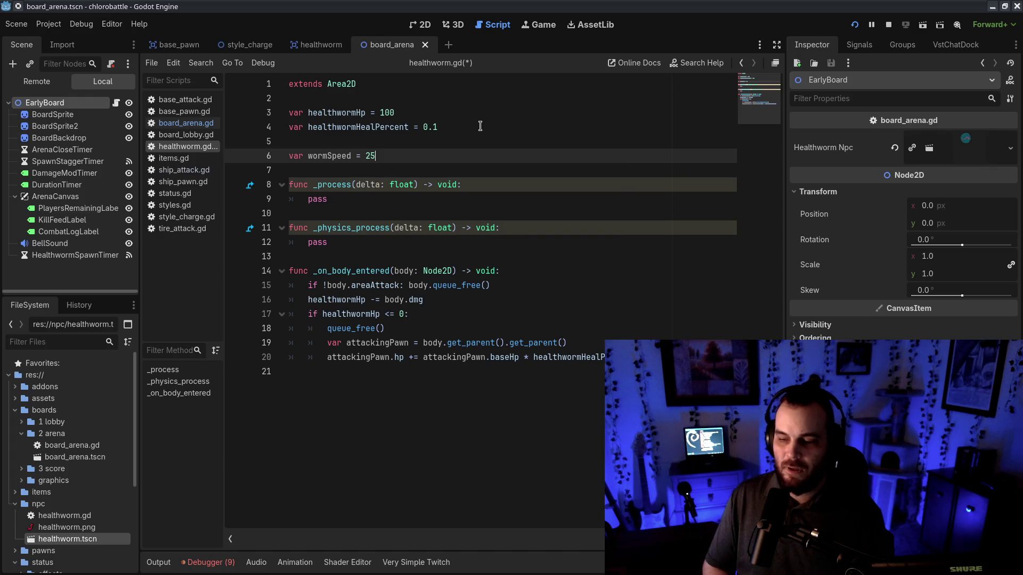
key(Return)
text(var wormDirection: Vector2)
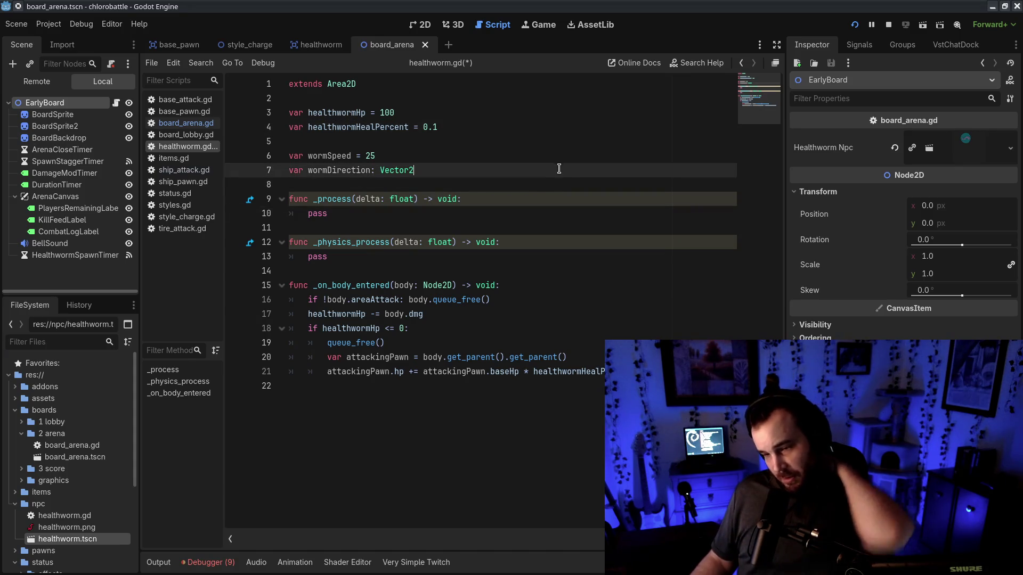
key(Return)
key(BackSpace)
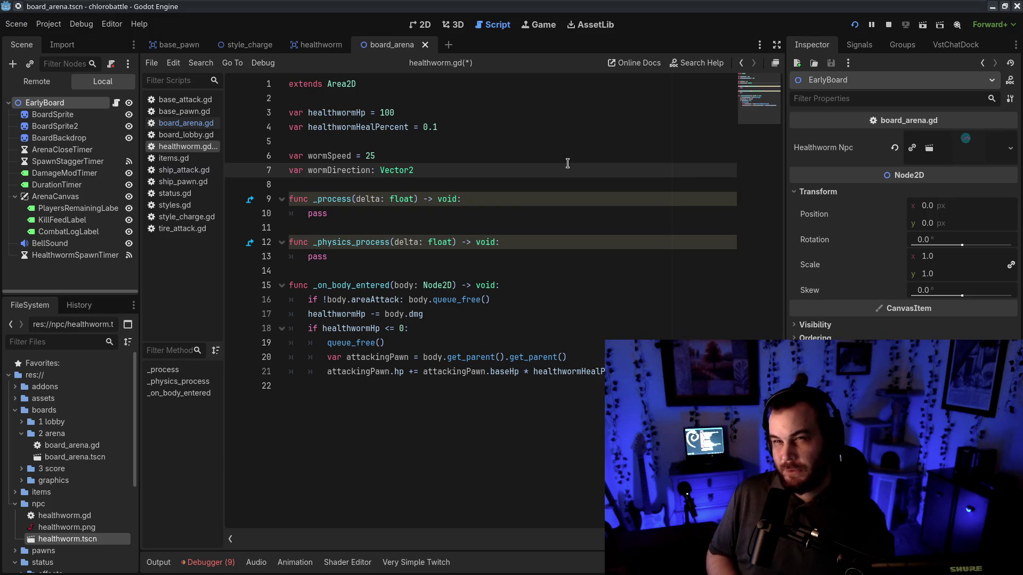
click(536, 252)
Replace pass in _physics_process with 'position += wormDirection * wormSpeed * delta', save, and open healthworm.tscn.
double_click(314, 256)
text(position +)
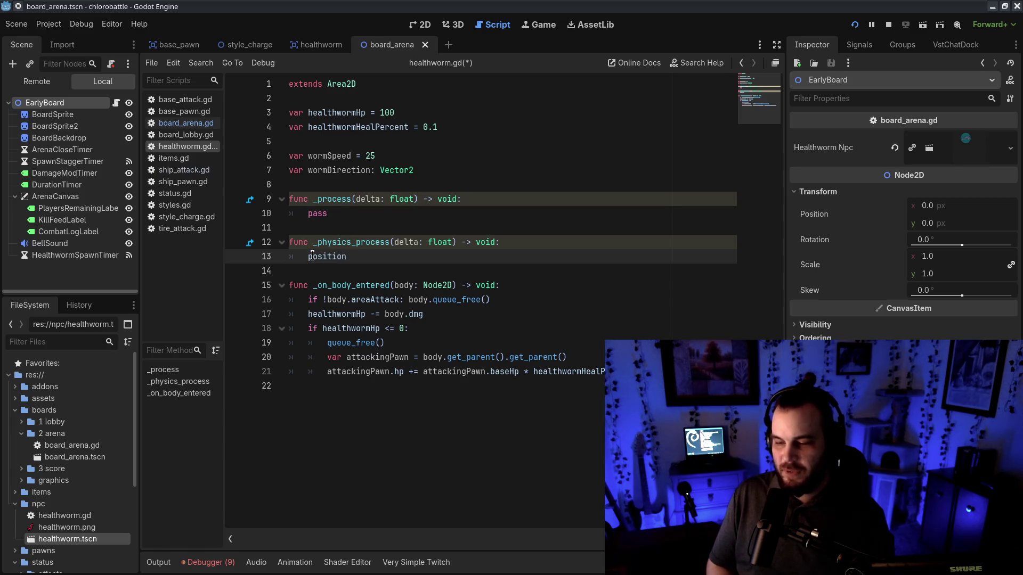
key(BackSpace)
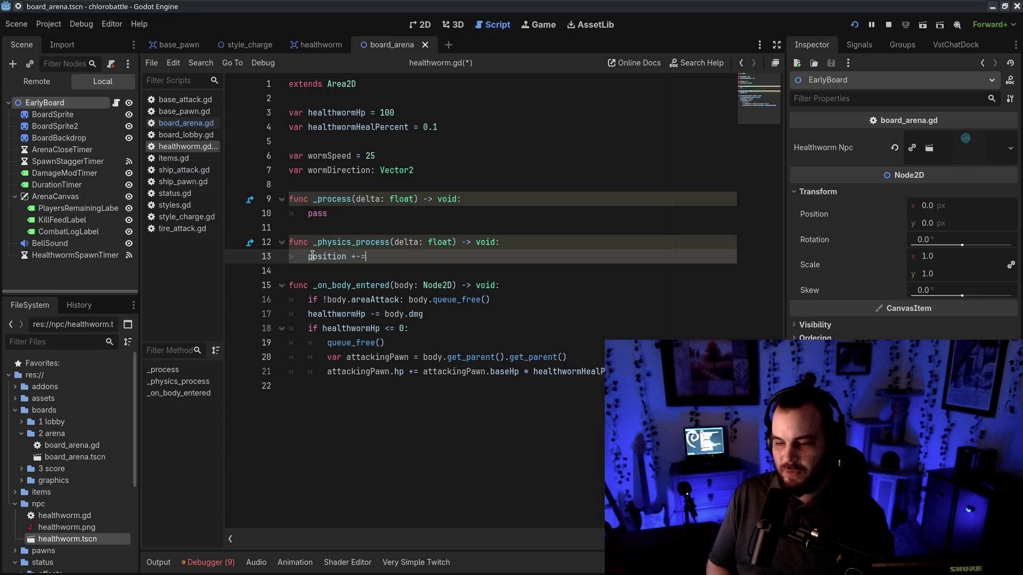
text(wormDirec)
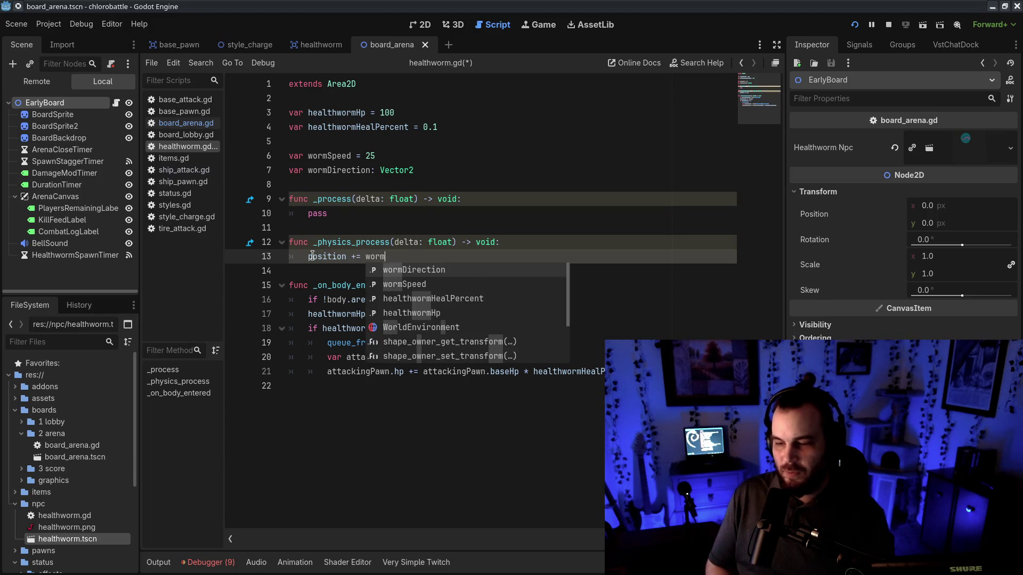
key(Return)
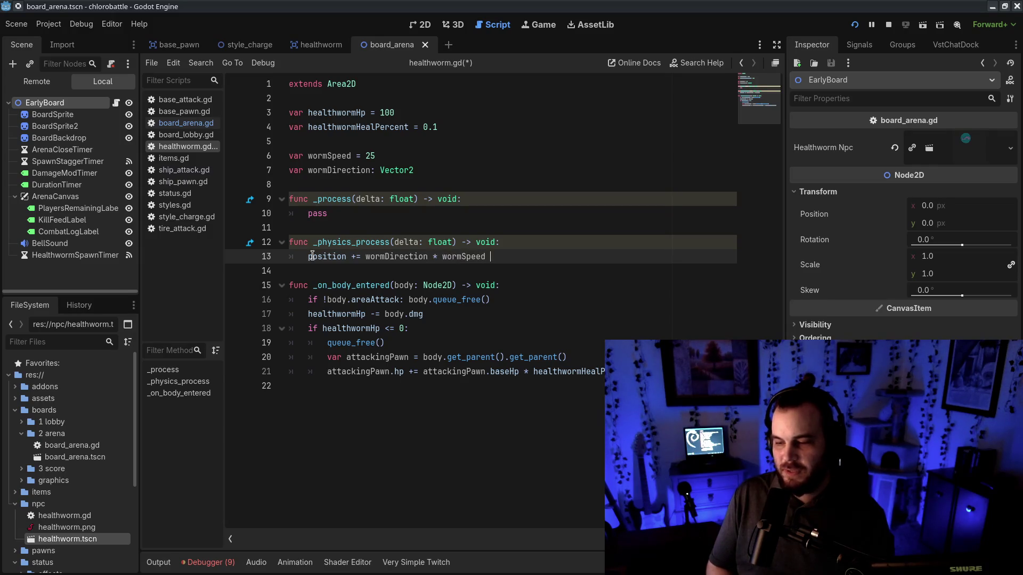
text(a)
key(ctrl+s)
click(329, 214)
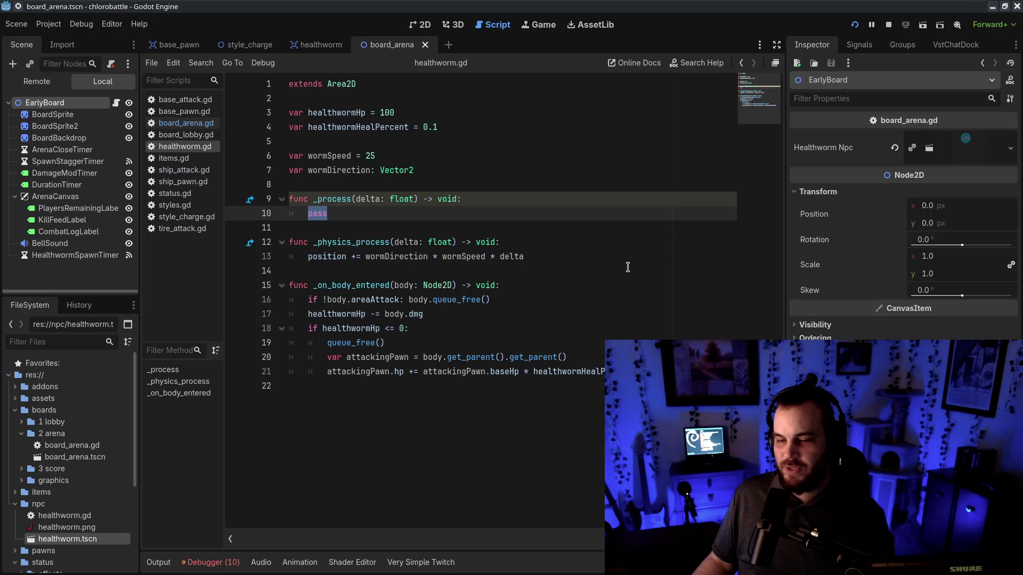
double_click(97, 540)
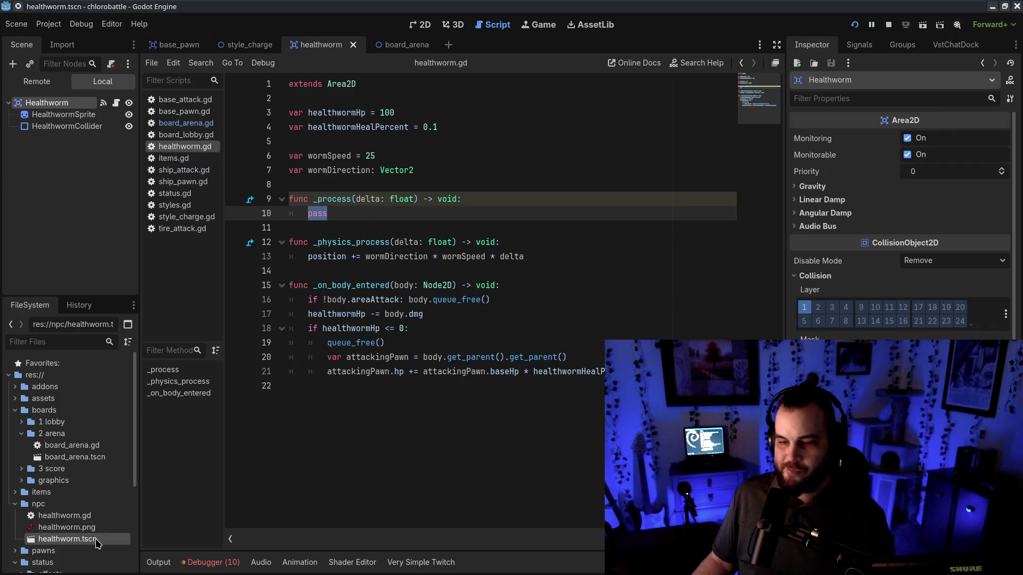
Add a WormDirectionTimer child to Healthworm with Autostart on and 3.0 s wait time.
right_click(52, 101)
click(96, 133)
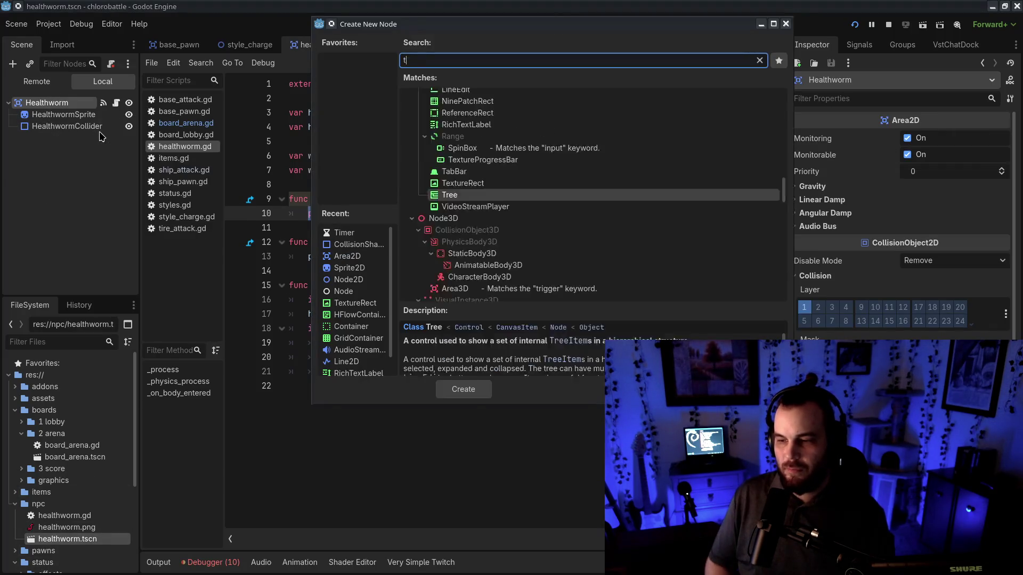
key(Return)
double_click(101, 137)
text(WormC)
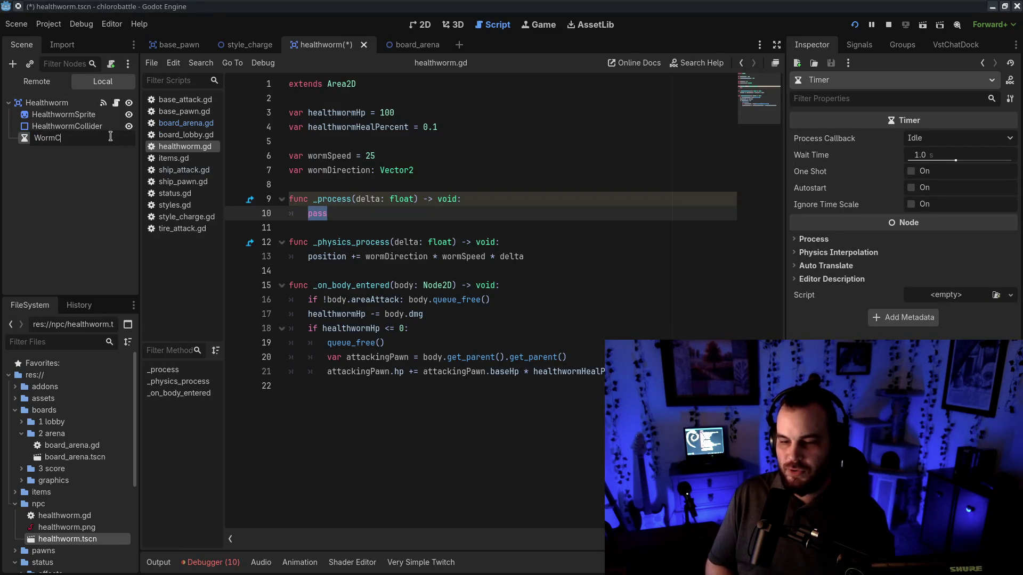
text(Timer)
key(Return)
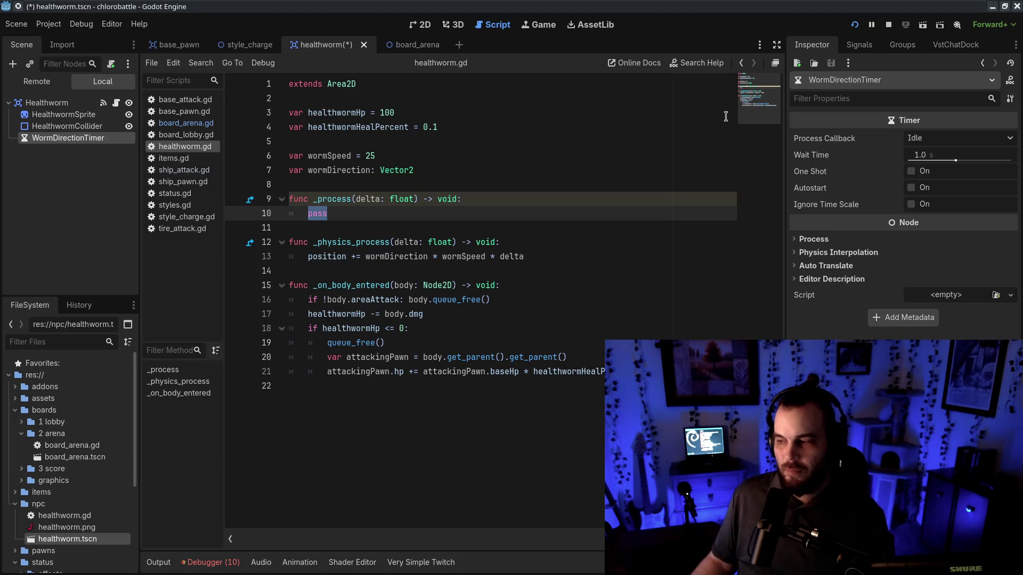
click(912, 187)
click(930, 156)
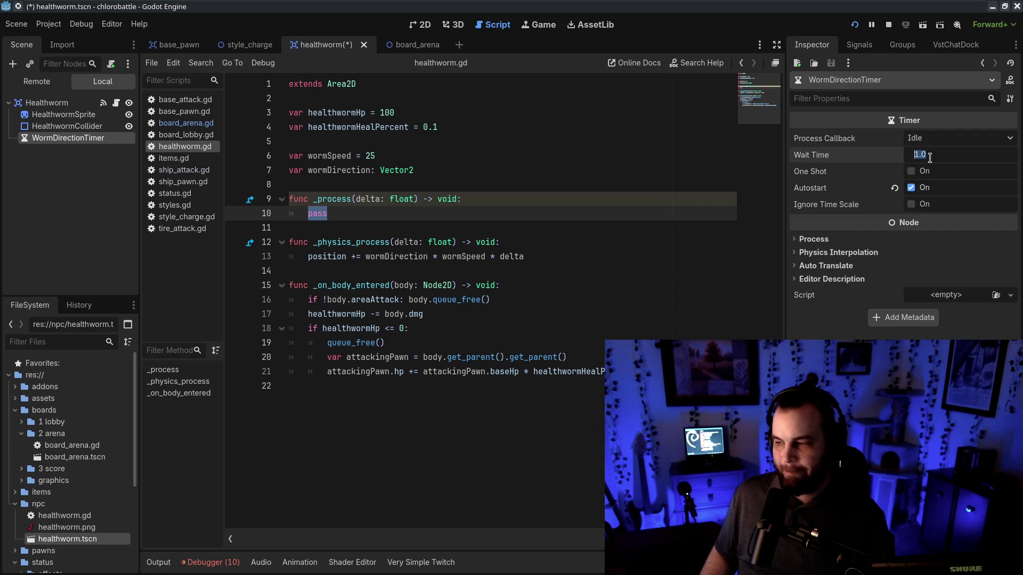
click(569, 316)
key(ctrl+s)
Delete the empty _process function from healthworm.gd.
click(571, 259)
click(462, 218)
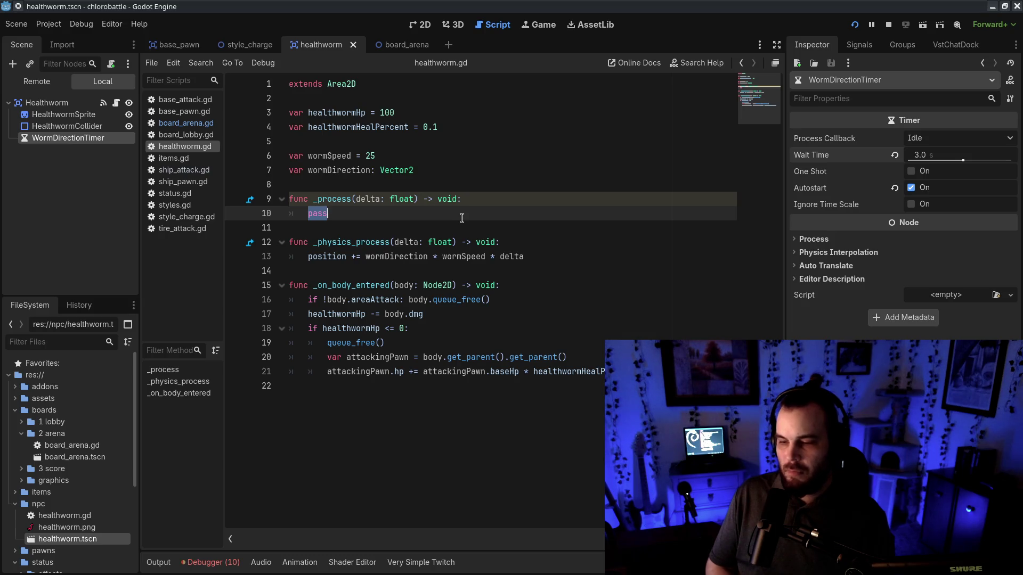
click(341, 231)
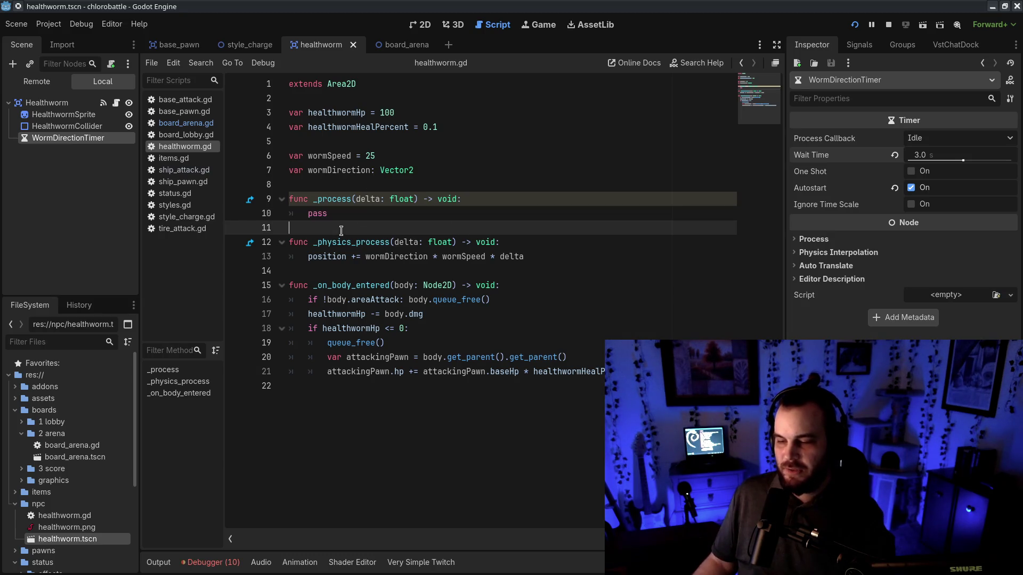
key(shift+Up)
key(shift+Up)
key(shift+Up)
key(BackSpace)
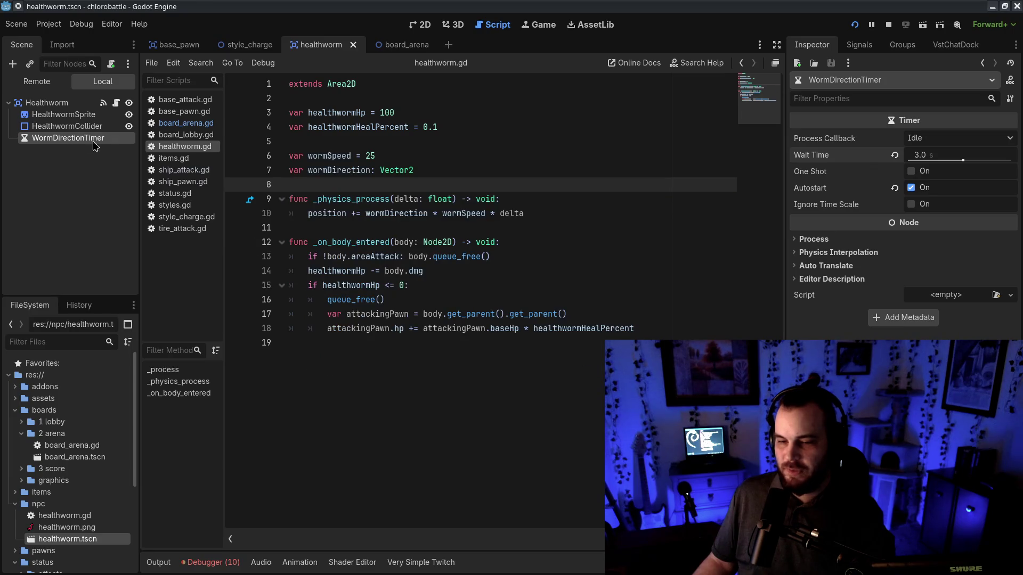
click(859, 44)
Connect the timeout() signal to a new handler that sets wormDirection = randf_float(0, TAU), and save.
right_click(888, 96)
click(899, 102)
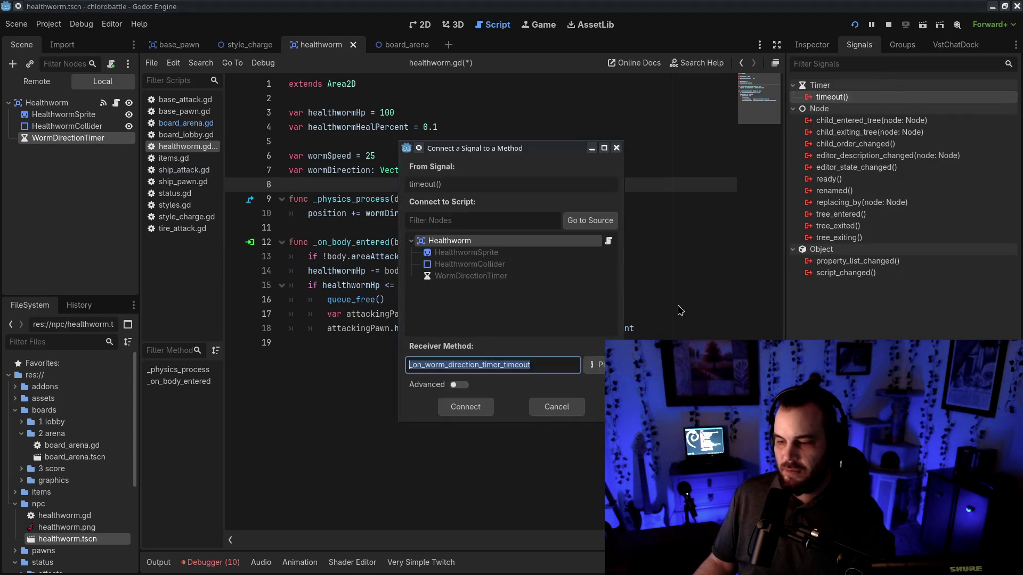
key(Return)
drag(306, 386, 467, 392)
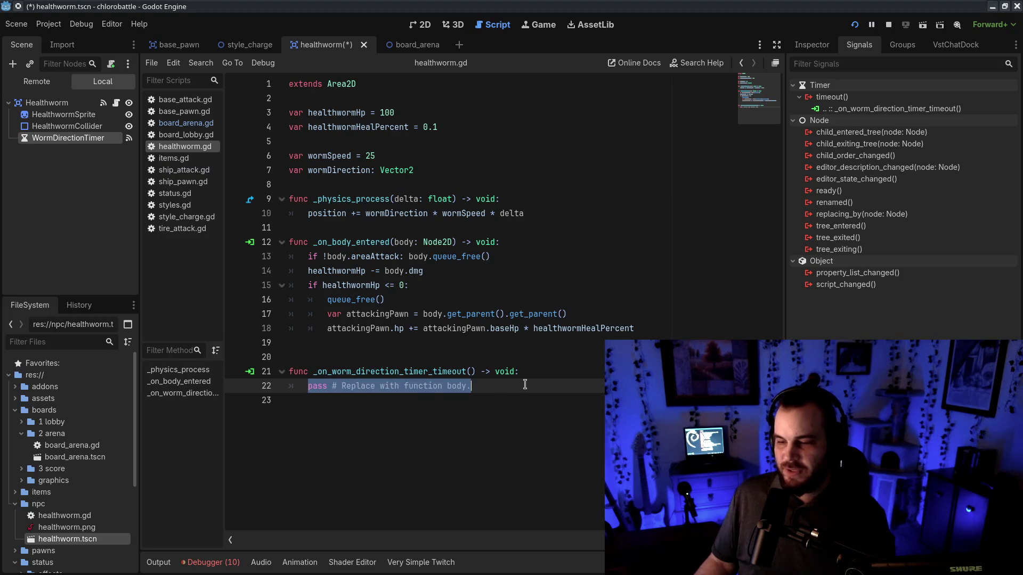
text(wormDirection = )
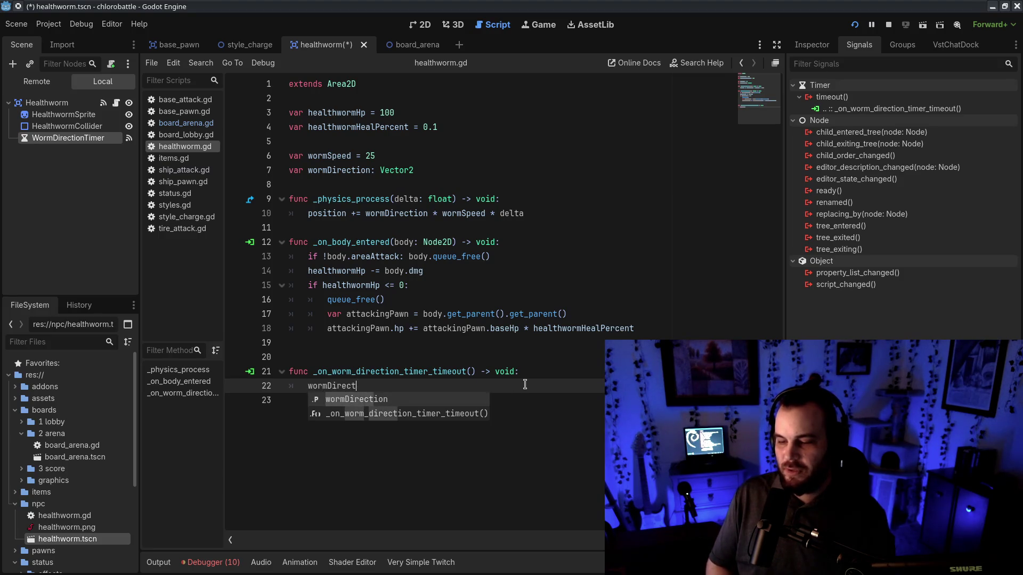
text(randf_float(0, T)
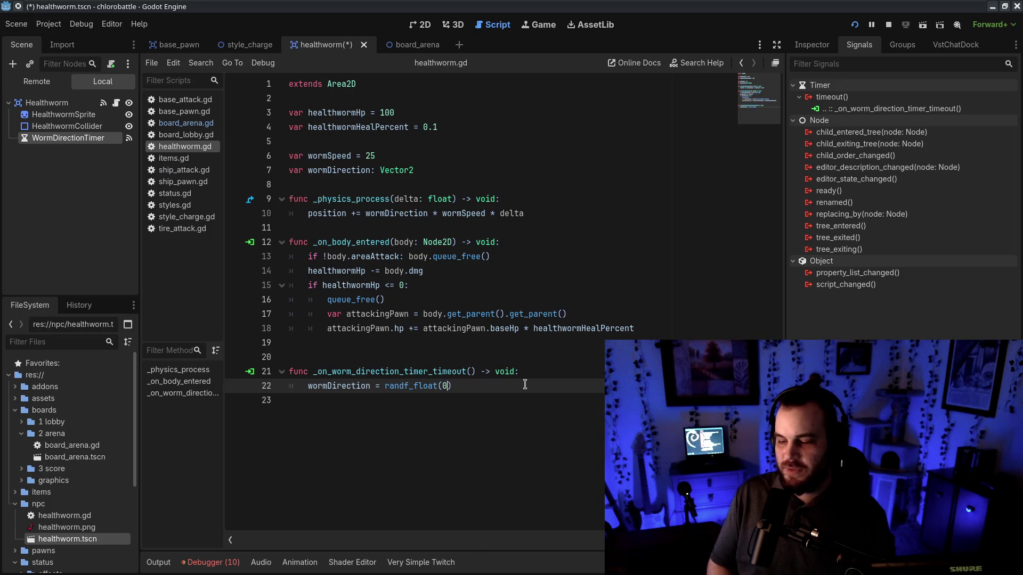
text(AU)
click(492, 503)
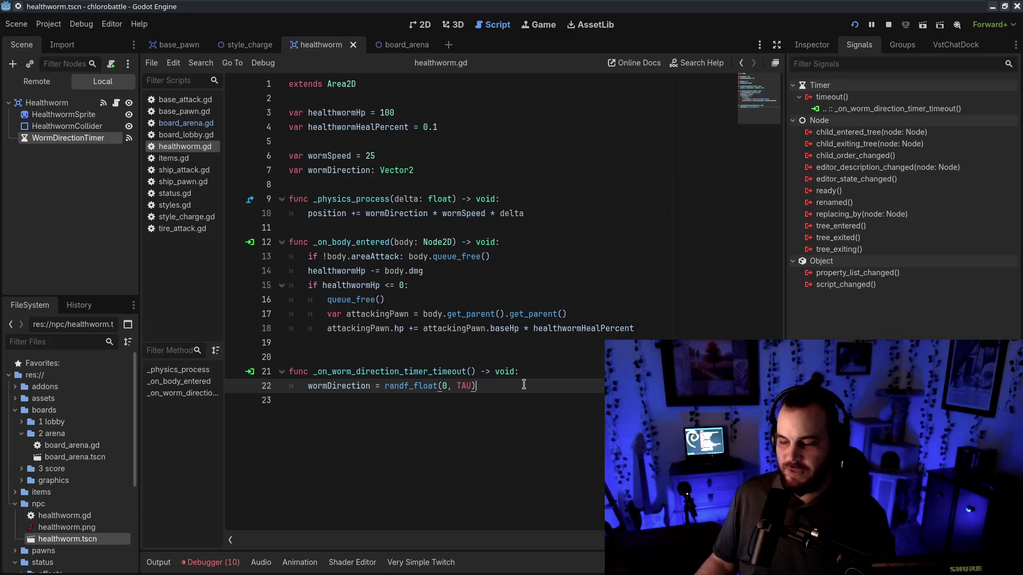
key(ctrl+s)
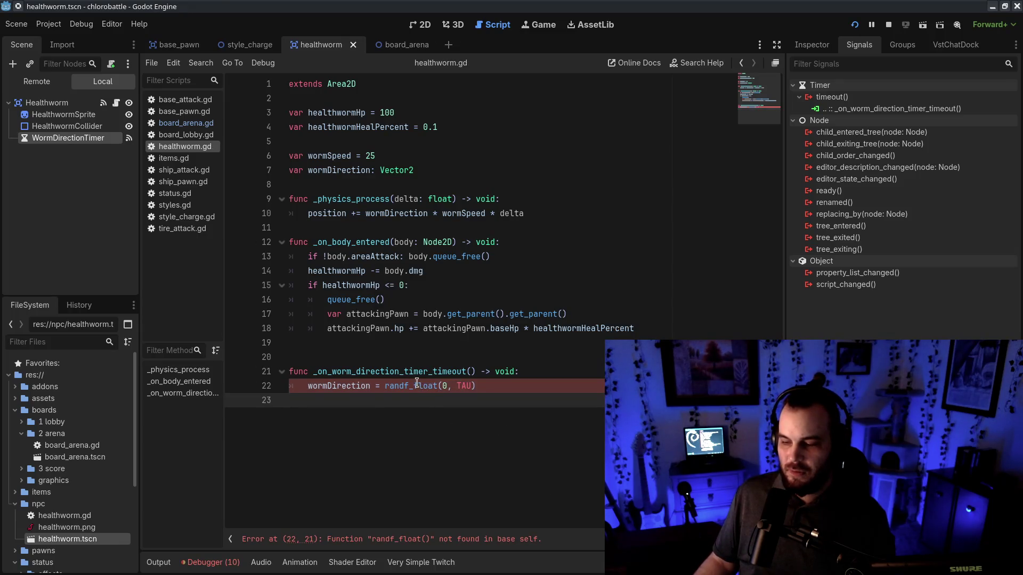
Correct randf_float to randf_range in the handler and save the script.
double_click(417, 384)
text(range)
key(ctrl+s)
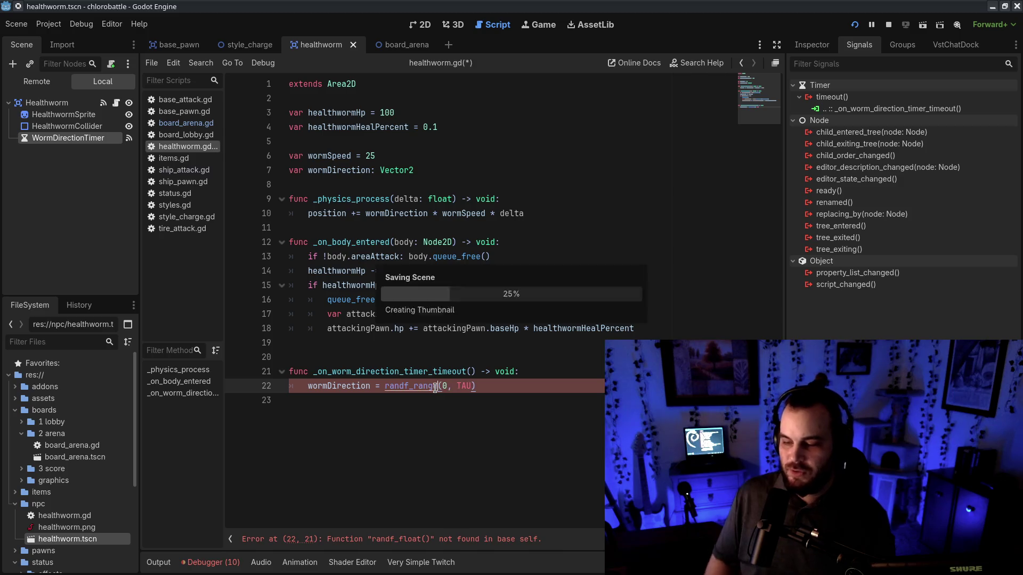
click(544, 329)
click(541, 386)
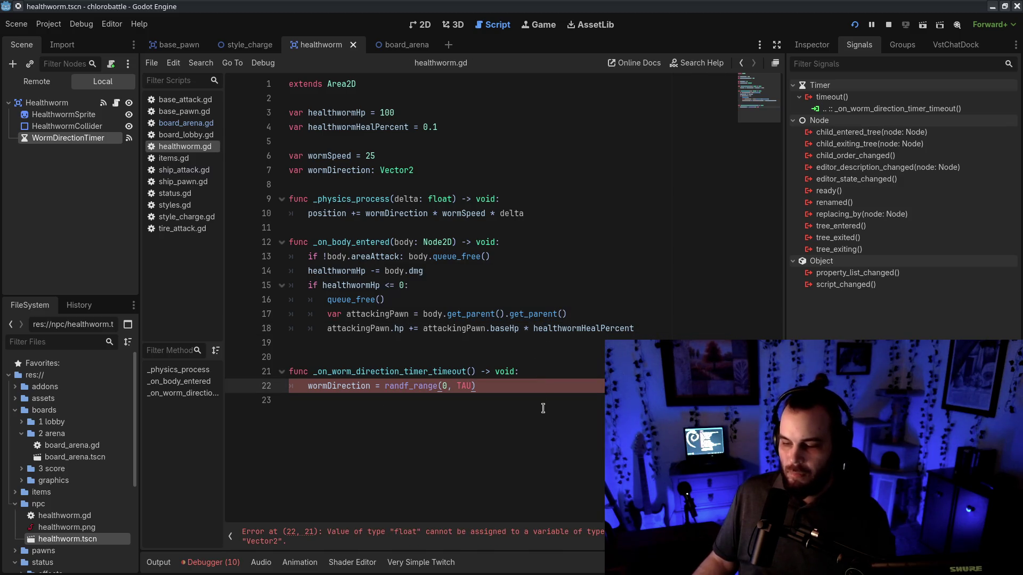
click(528, 416)
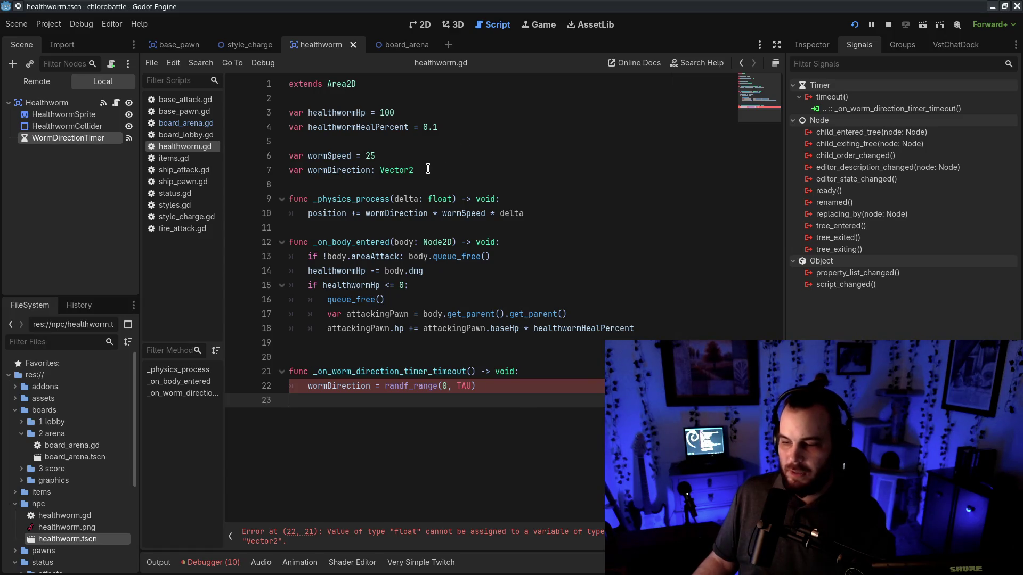
Remove the Vector2 type from wormDirection's declaration on line 7.
drag(428, 169, 387, 165)
key(BackSpace)
click(299, 400)
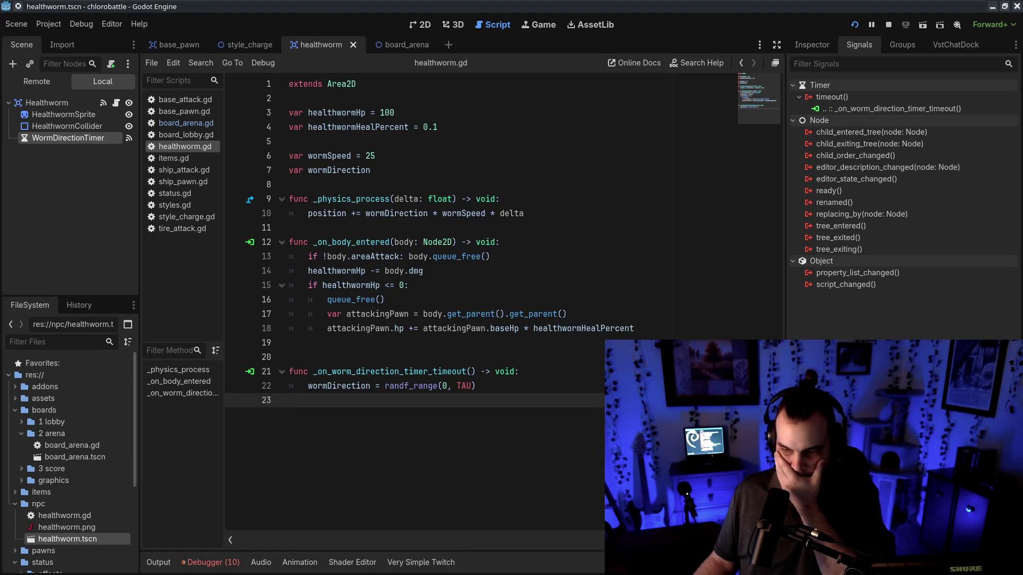
click(387, 386)
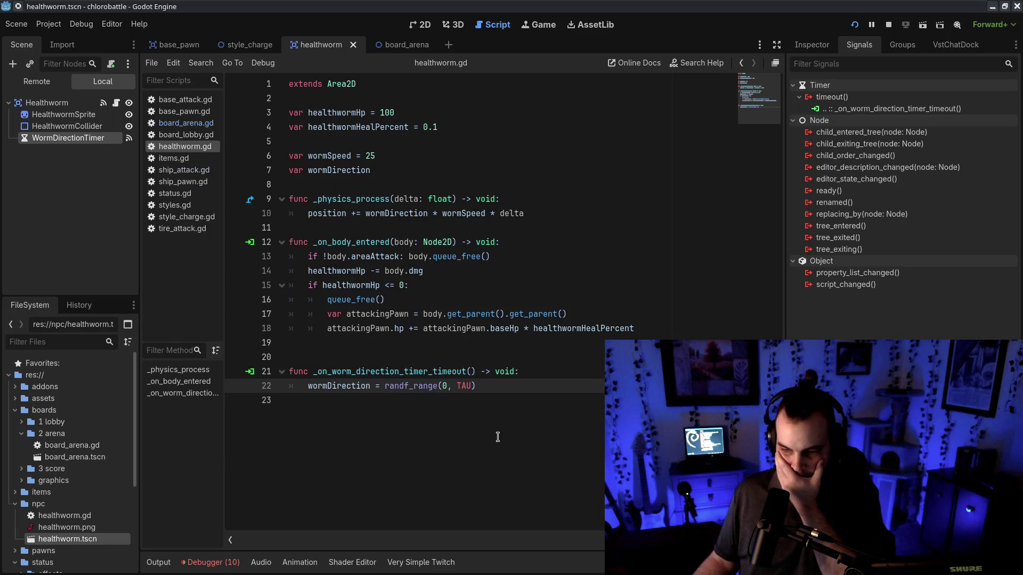
click(421, 170)
Restore ': Vector2' on line 7 and wrap line 22 as Vector2.ONE.rotated(randf_range(0, TAU)), then save.
text(: Vector2)
click(385, 386)
text(Vector2.)
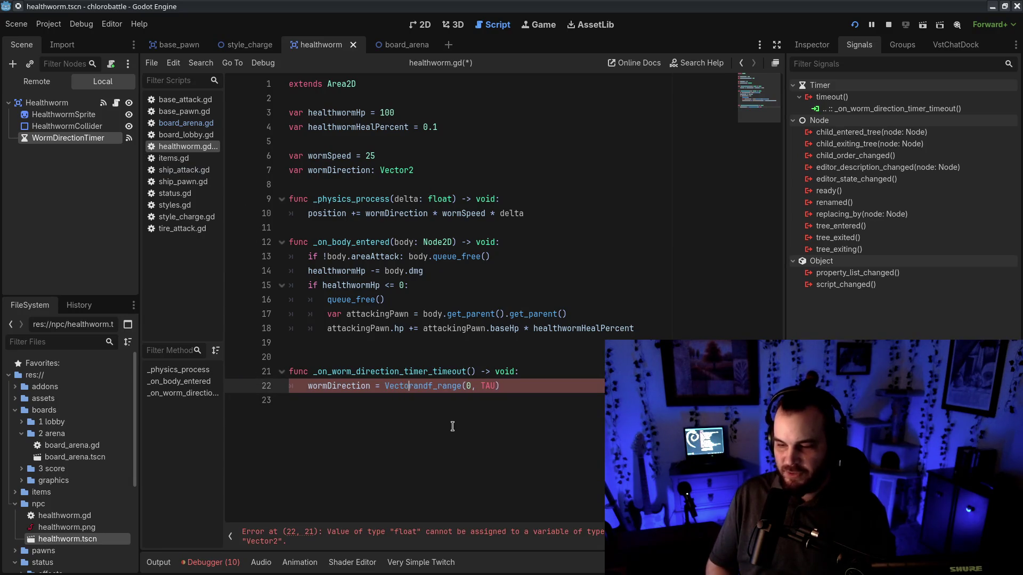
text(ONE.rotated)
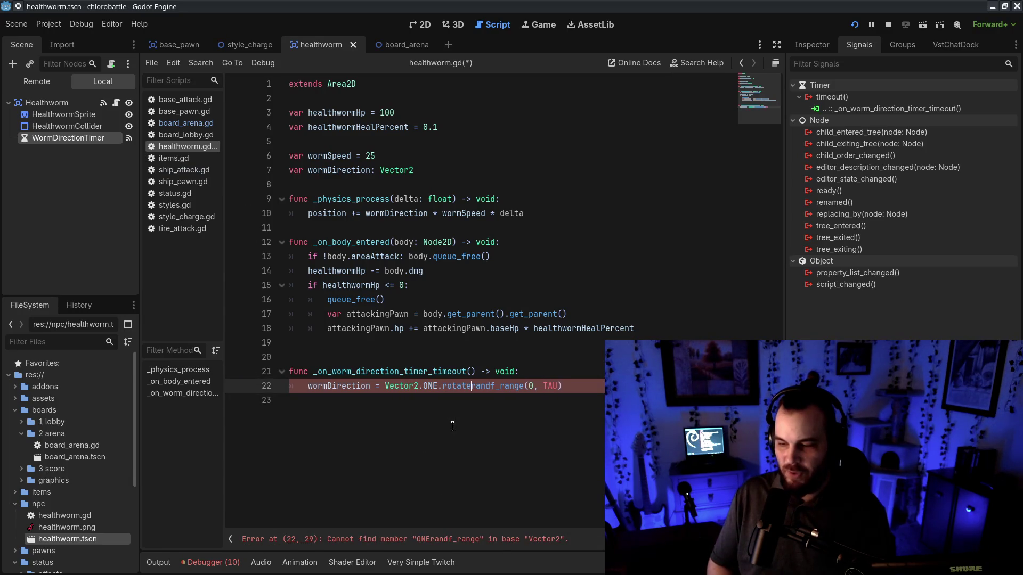
text(()
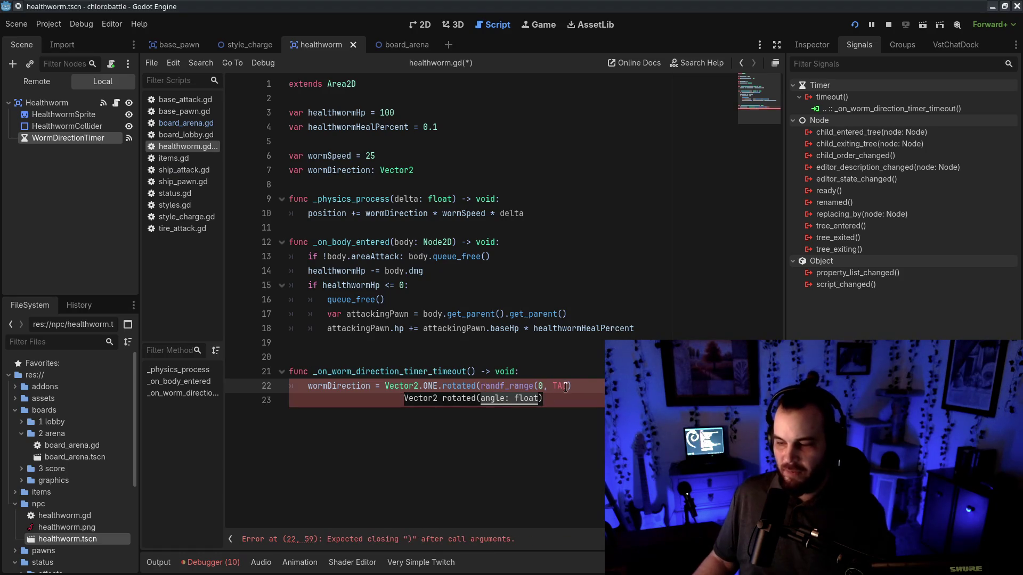
key(ctrl+s)
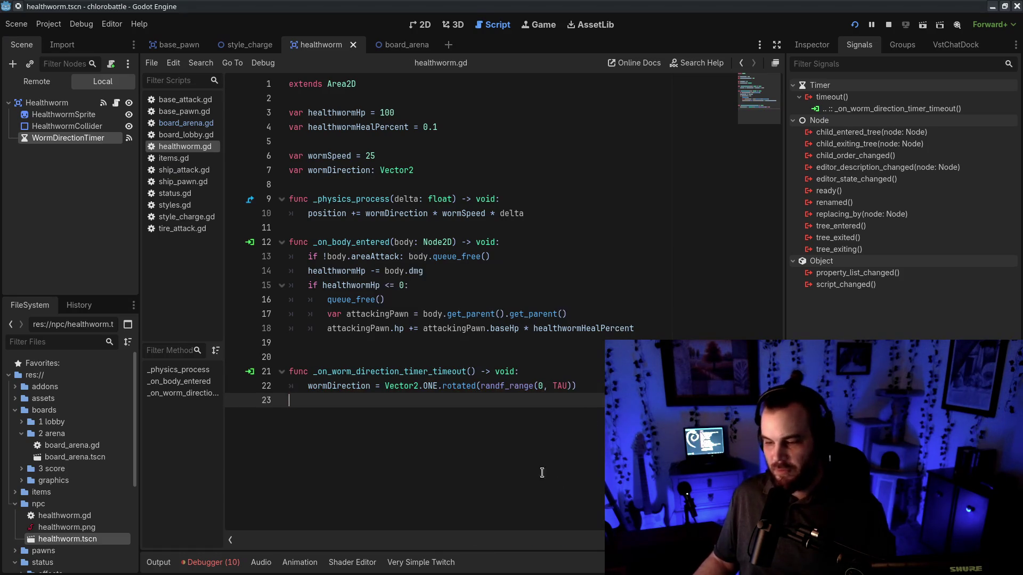
Review the new direction expression on line 22 and the WormDirectionTimer properties.
drag(385, 386, 577, 386)
click(567, 407)
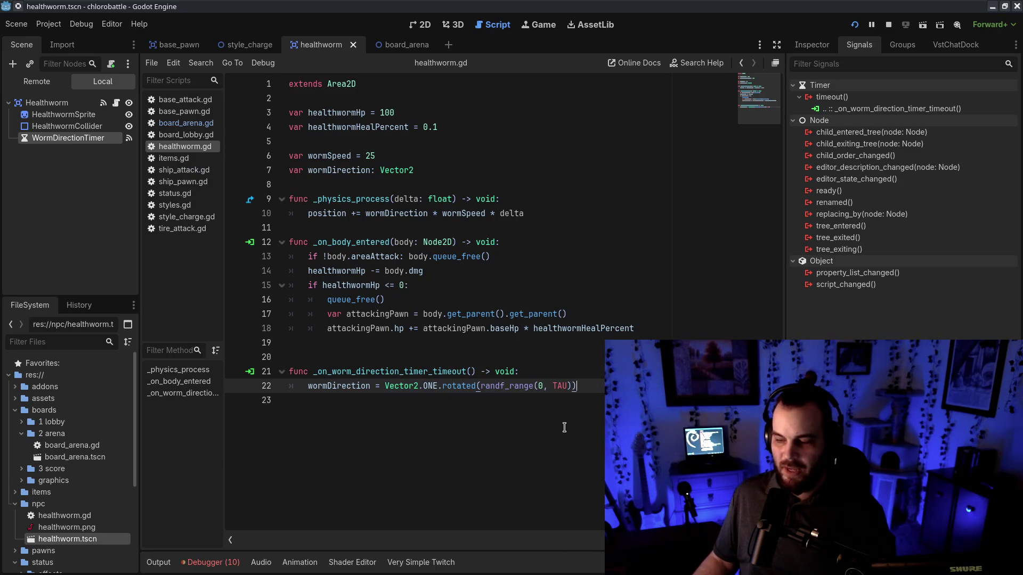
drag(343, 386, 576, 386)
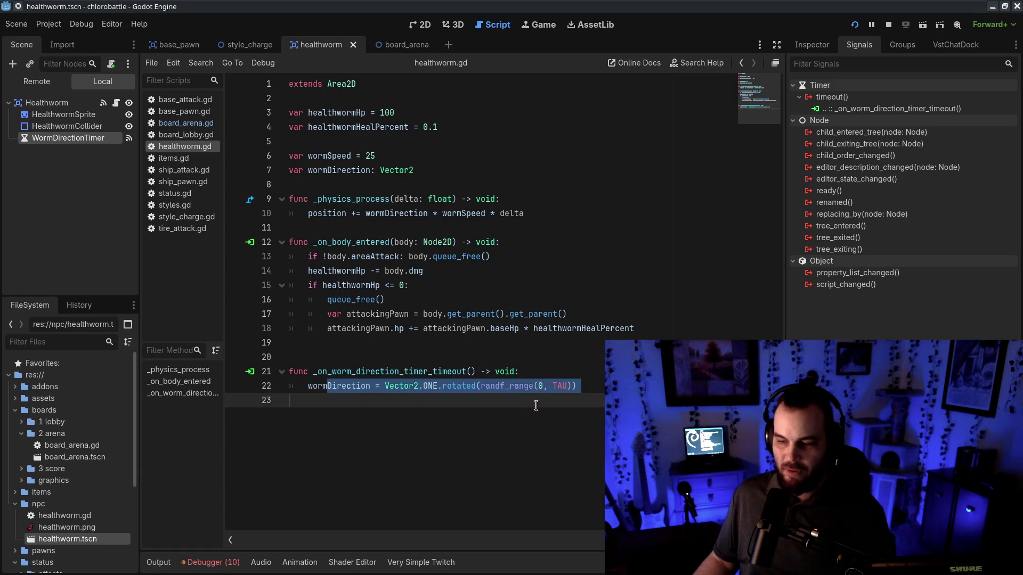
click(595, 230)
click(250, 383)
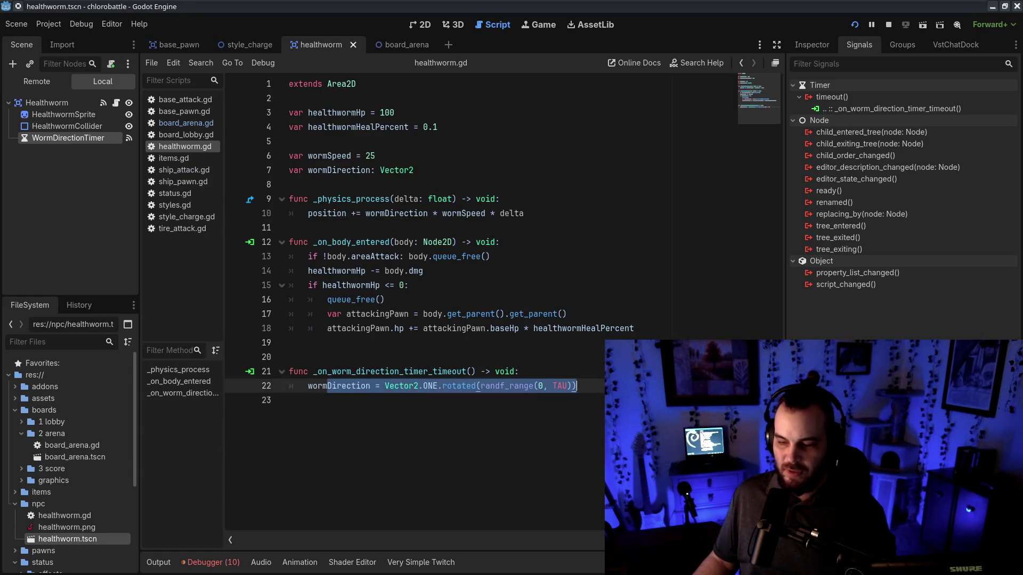
click(290, 401)
click(806, 44)
click(596, 216)
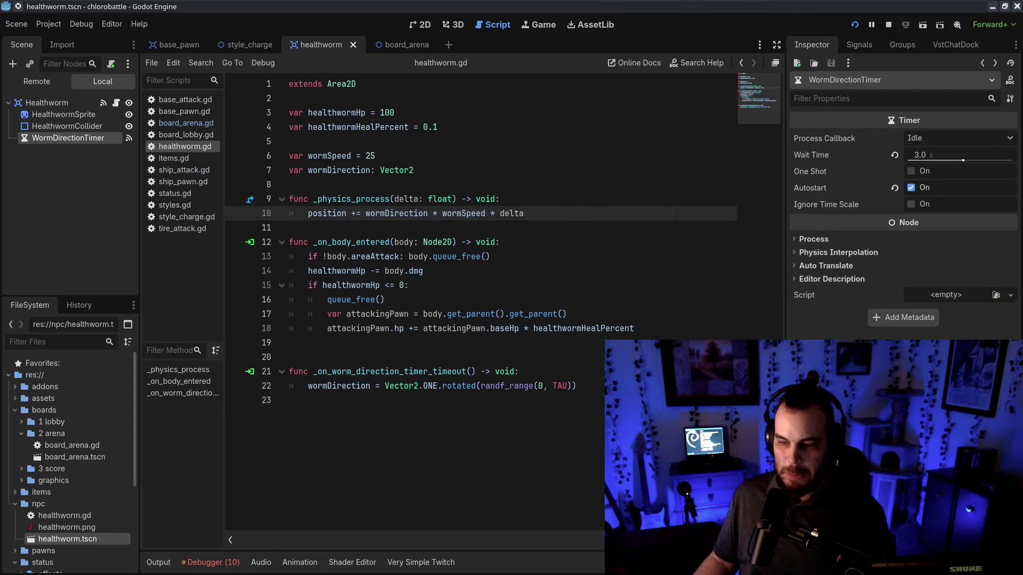
Delete the extra blank line and save the script.
click(411, 344)
key(Delete)
key(ctrl+s)
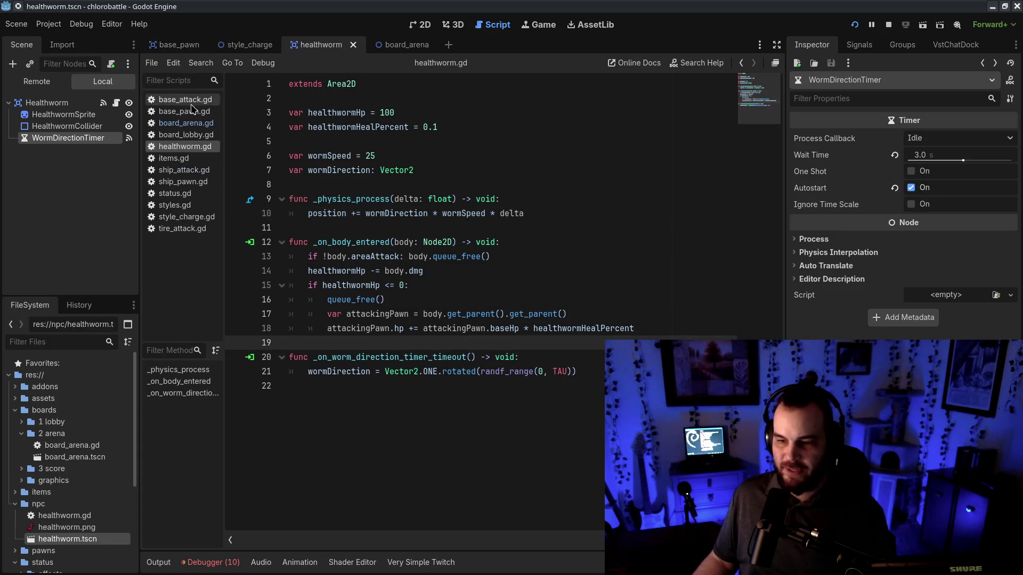
double_click(51, 421)
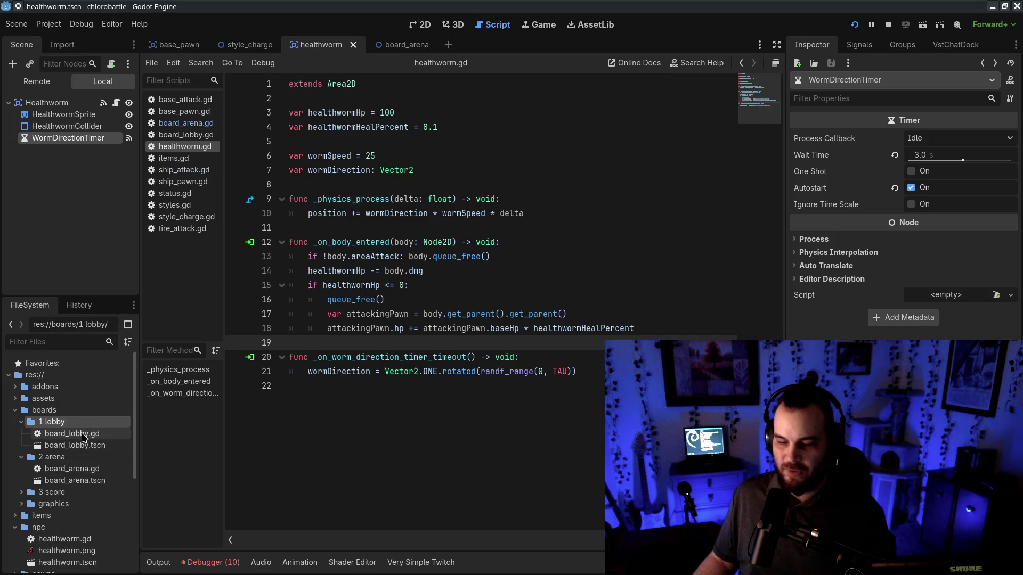
In board_lobby.gd, uncomment the 'for i in 24' bot loop and comment out the Twitch login and chat lines.
double_click(72, 433)
click(311, 314)
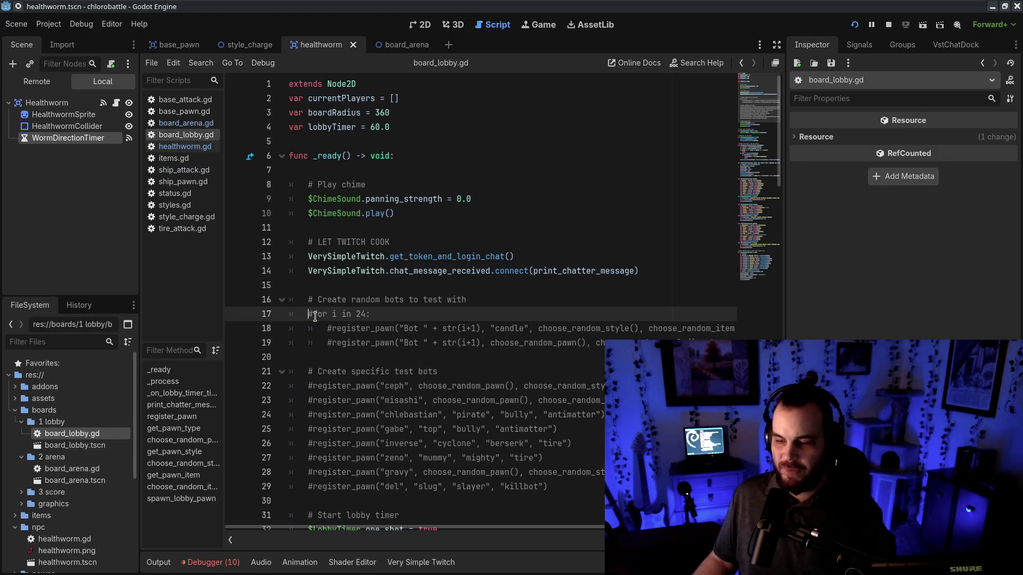
key(BackSpace)
click(333, 328)
click(334, 349)
key(BackSpace)
click(309, 257)
text(#)
click(309, 270)
text(#)
Test-run the game from lobby into the arena, then stop it.
click(855, 24)
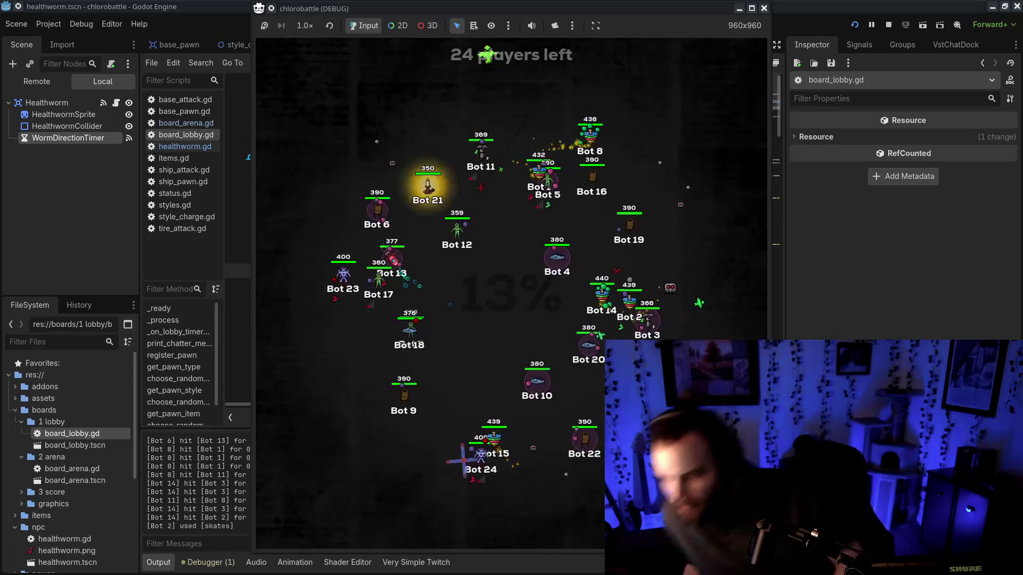
click(765, 7)
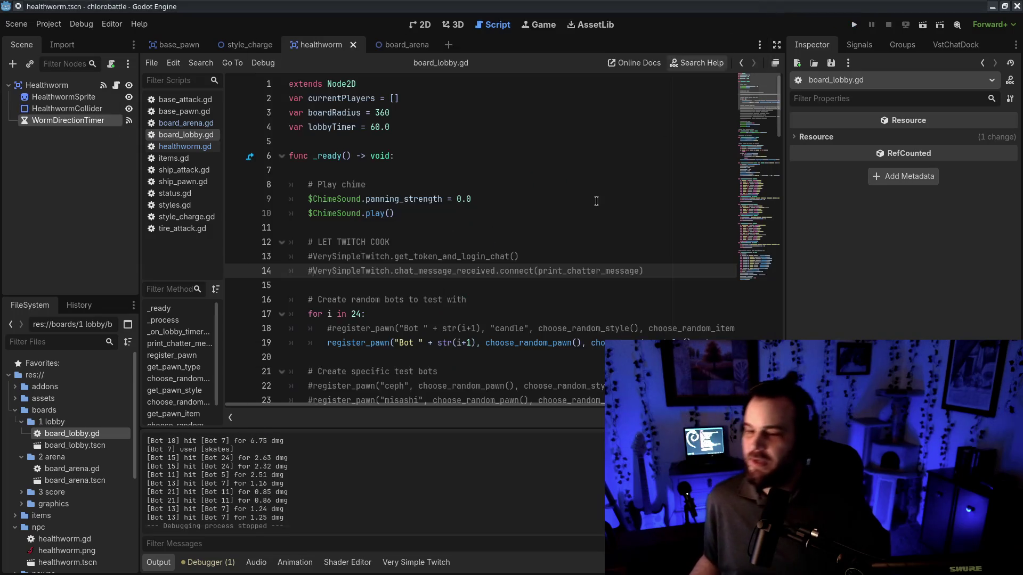
click(186, 123)
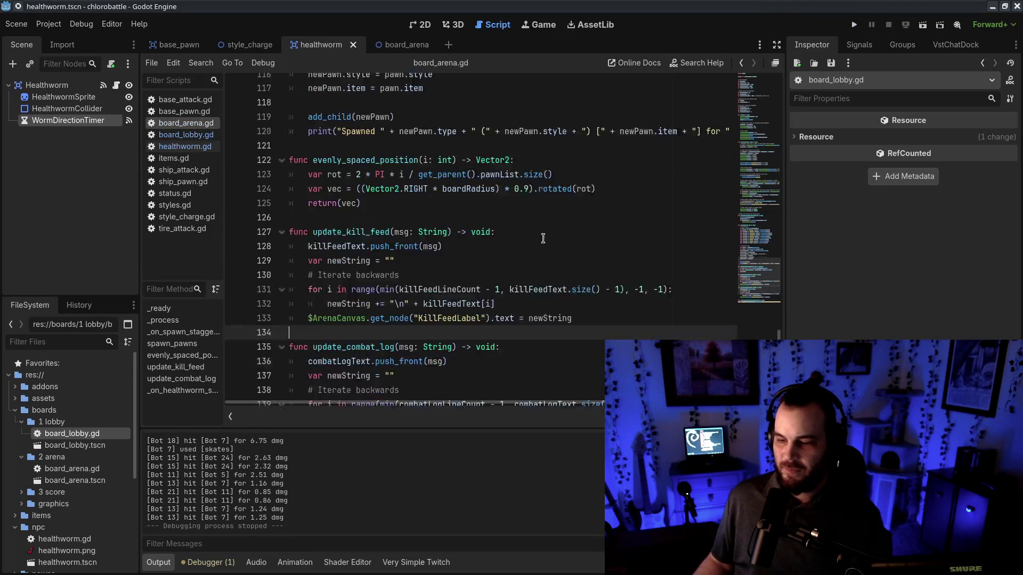
Add add_child(newWorm) below the instantiate line, save board_arena.gd, and test-run the game.
click(561, 370)
key(Return)
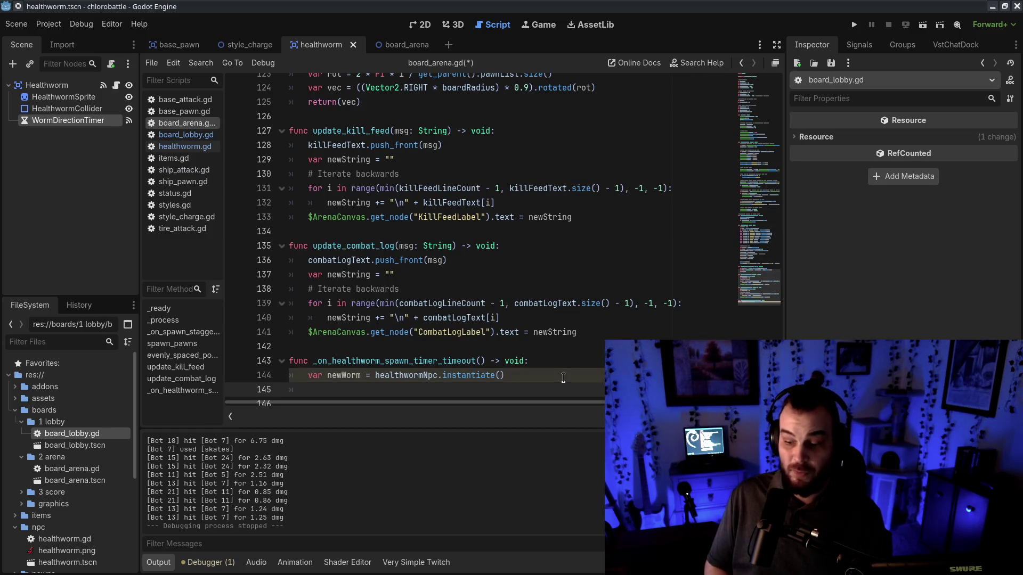
text(dd)
key(Return)
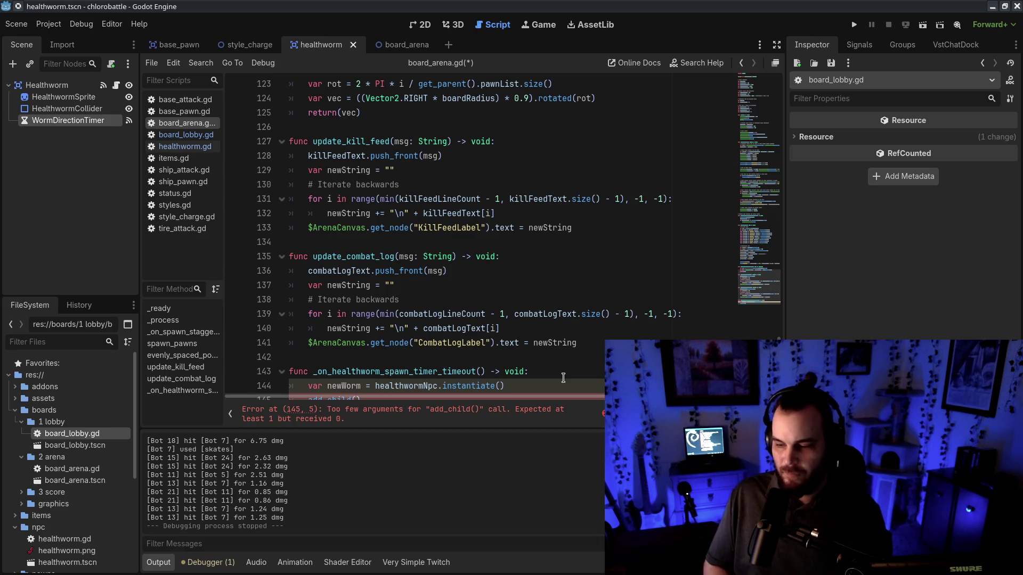
text(newWorm)
key(ctrl+s)
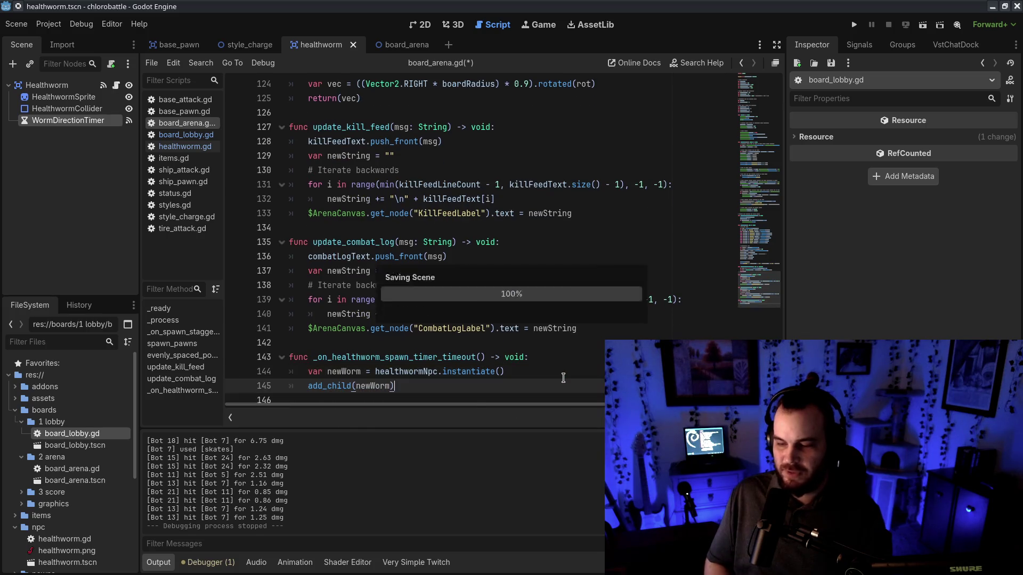
click(855, 25)
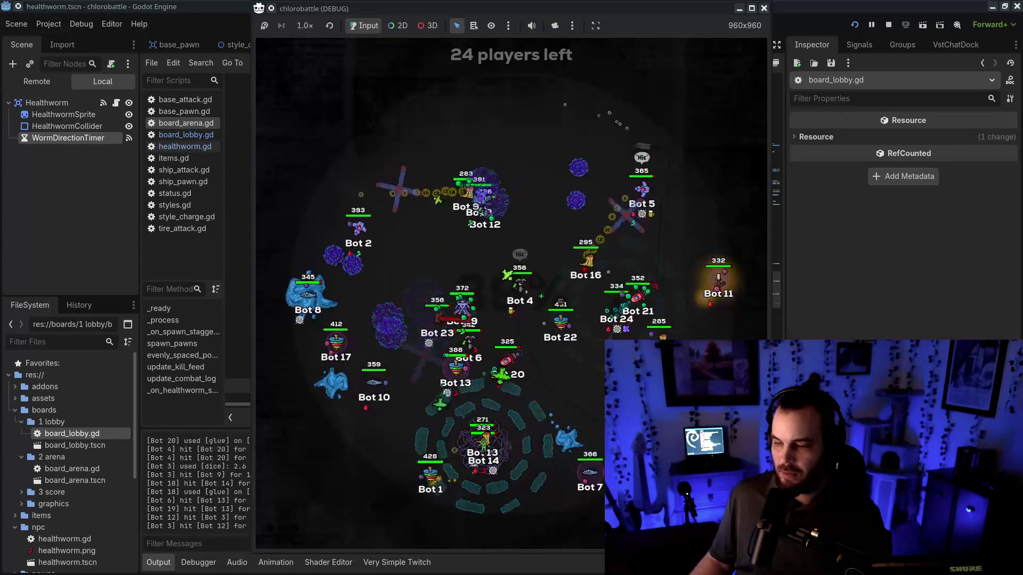
click(764, 10)
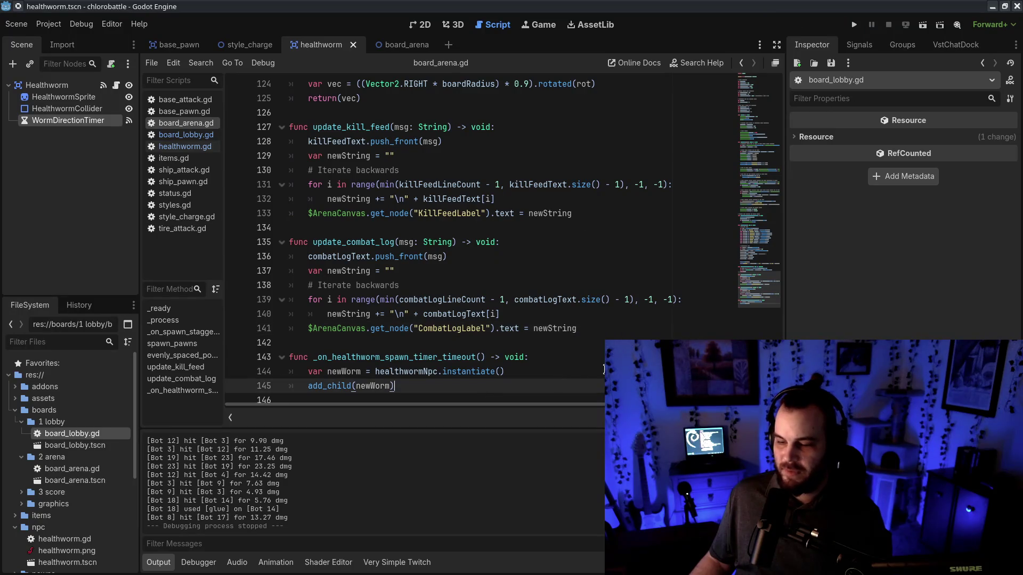
Find the 'var center' viewport definition and copy it into the spawn timeout function.
mouse_move(759, 290)
mouse_down()
mouse_move(767, 98)
mouse_move(792, 137)
mouse_move(793, 80)
mouse_move(795, 140)
mouse_move(586, 188)
mouse_up()
key(ctrl+f)
text(center)
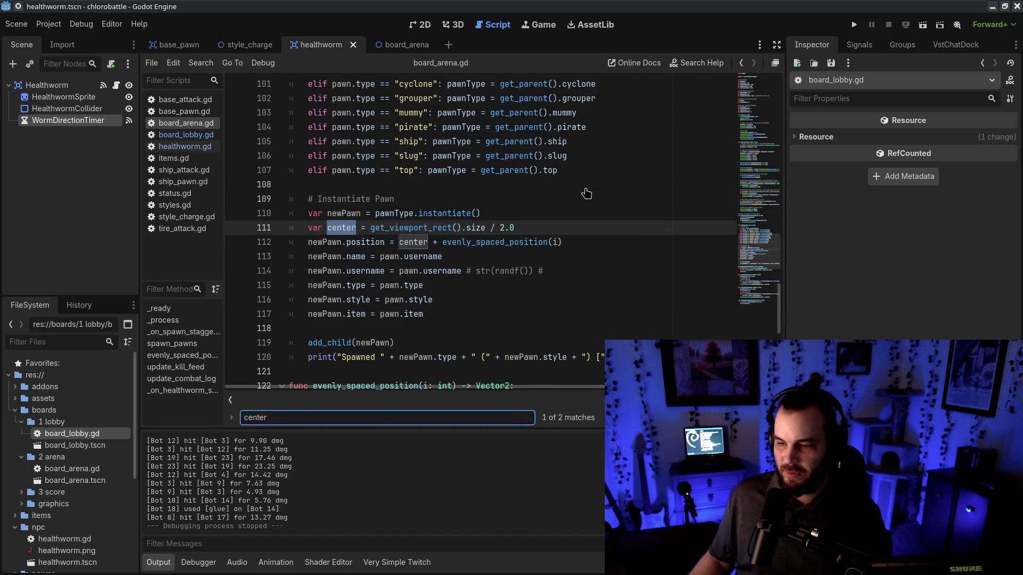
click(586, 188)
double_click(345, 228)
scroll(657, 251, up, 8)
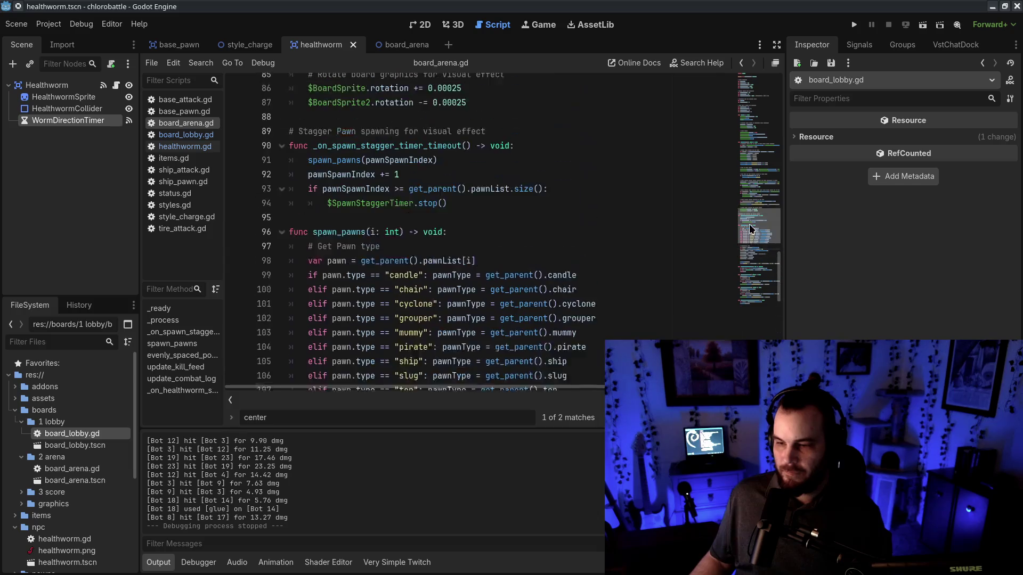
scroll(656, 250, down, 10)
drag(559, 186, 321, 181)
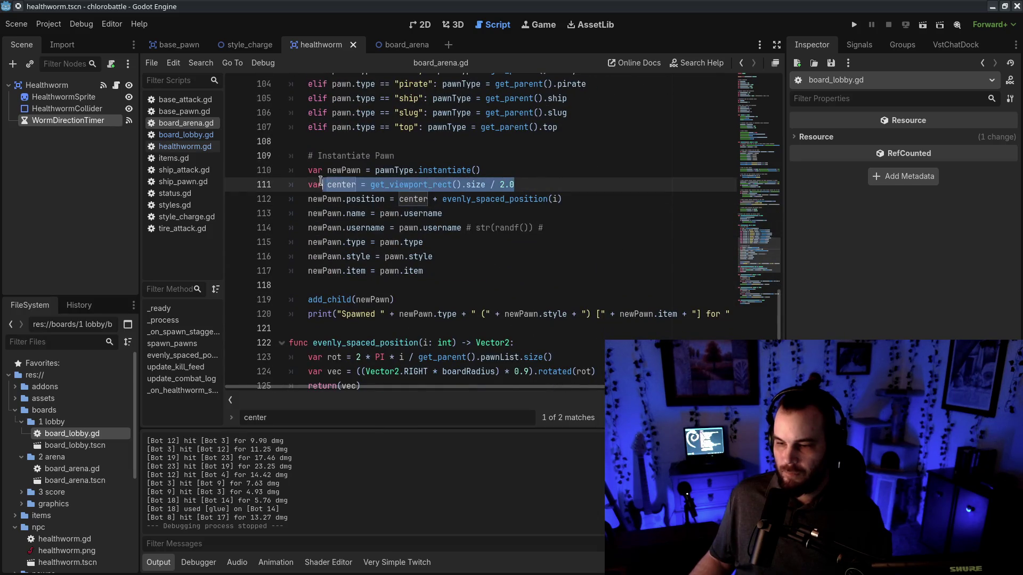
scroll(479, 240, down, 7)
click(603, 342)
key(Return)
text(var center = get_viewport_rect().size / 2.0)
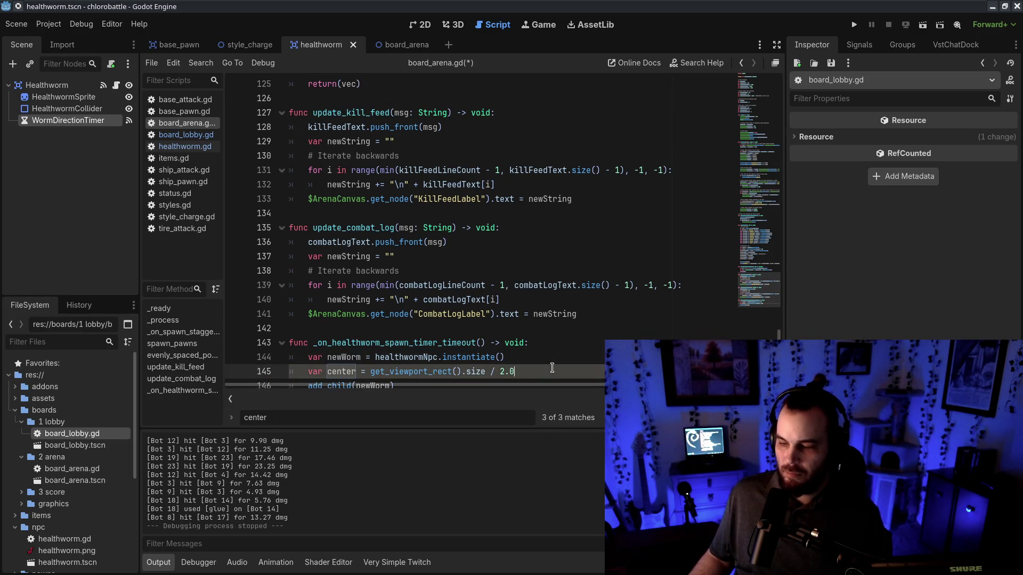
Add 'newWorm.position = center' below it and test-run the game with F5.
key(Return)
text(newWorm.position = center)
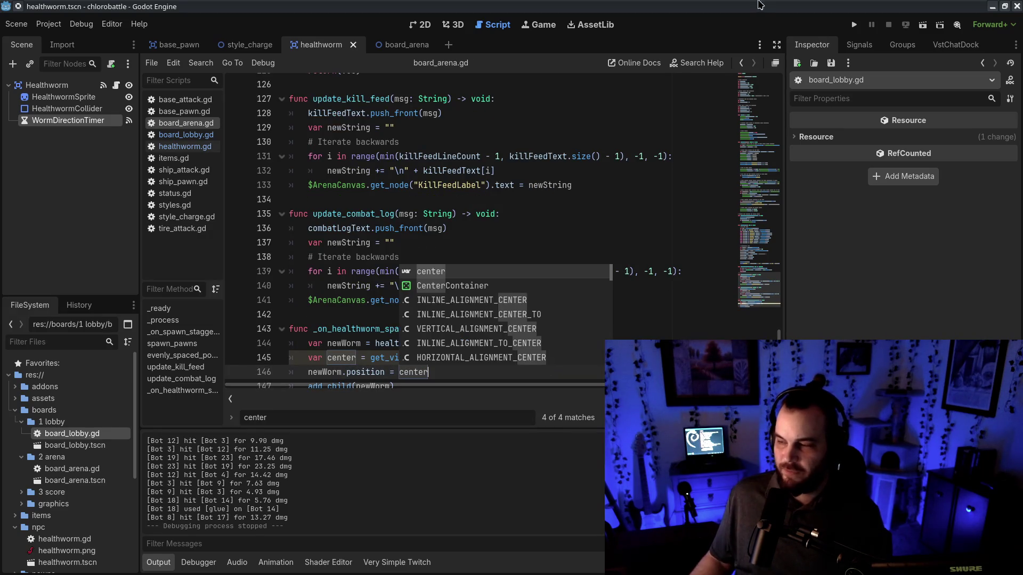
key(F5)
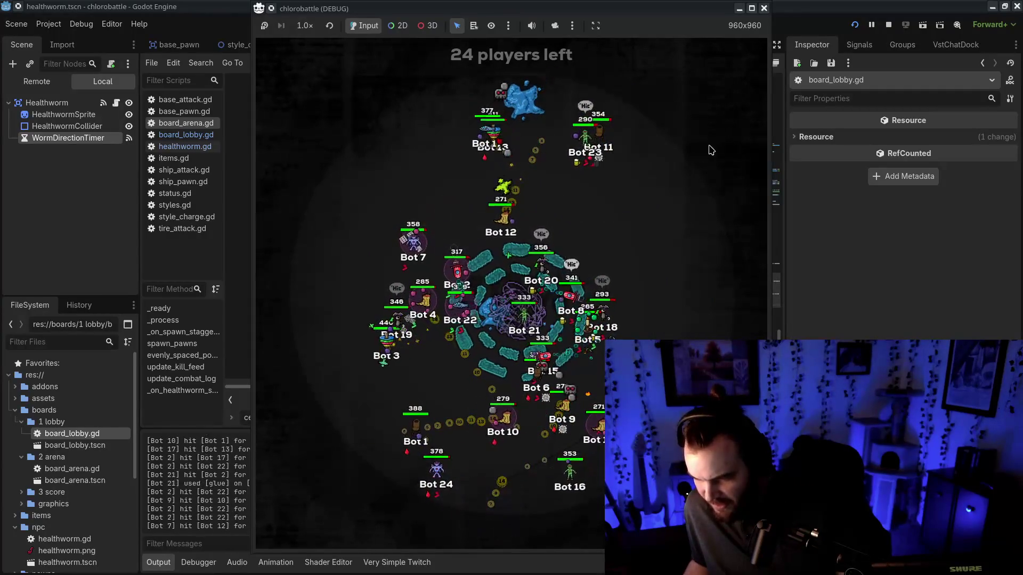
click(764, 8)
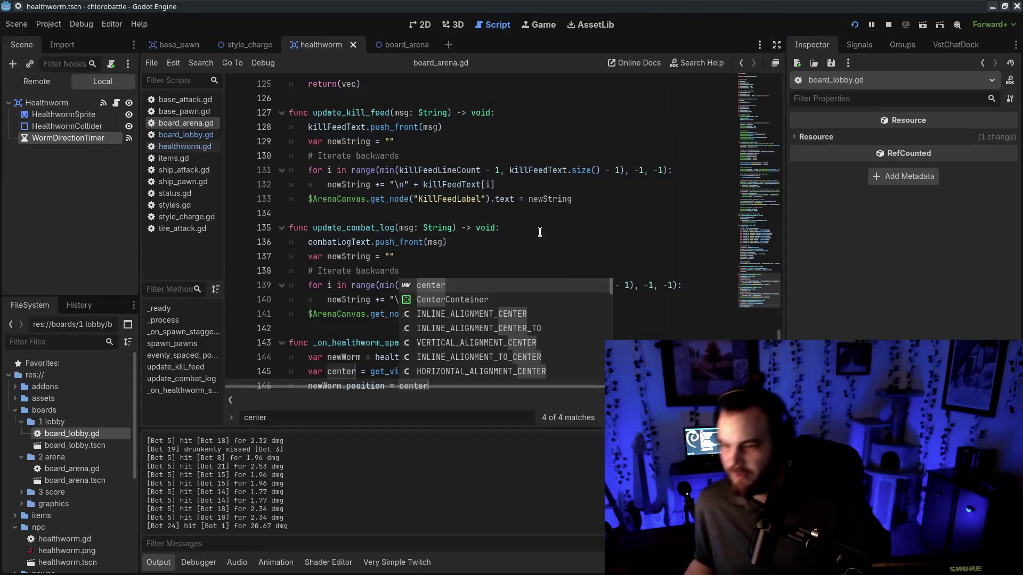
click(210, 137)
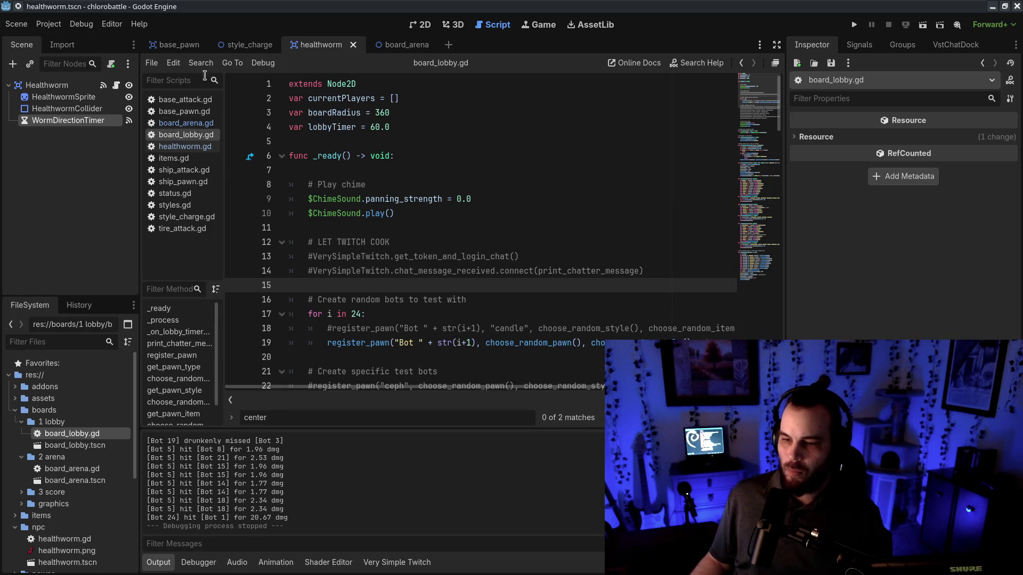
Set the HealthwormSpawnTimer's Wait Time to 3 in board_arena and save the scene.
click(391, 45)
click(104, 239)
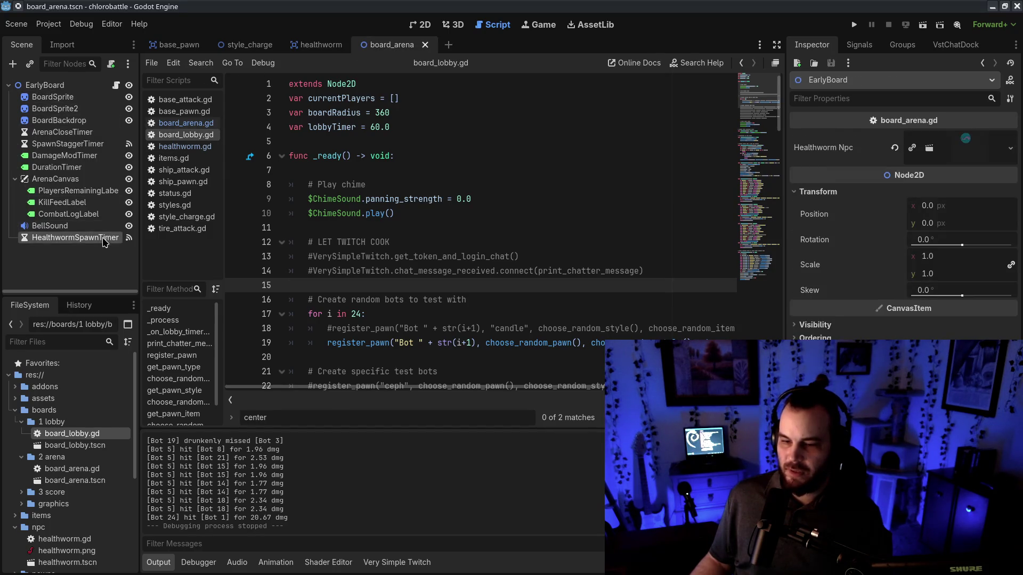
click(954, 155)
text(3)
click(554, 242)
key(ctrl+s)
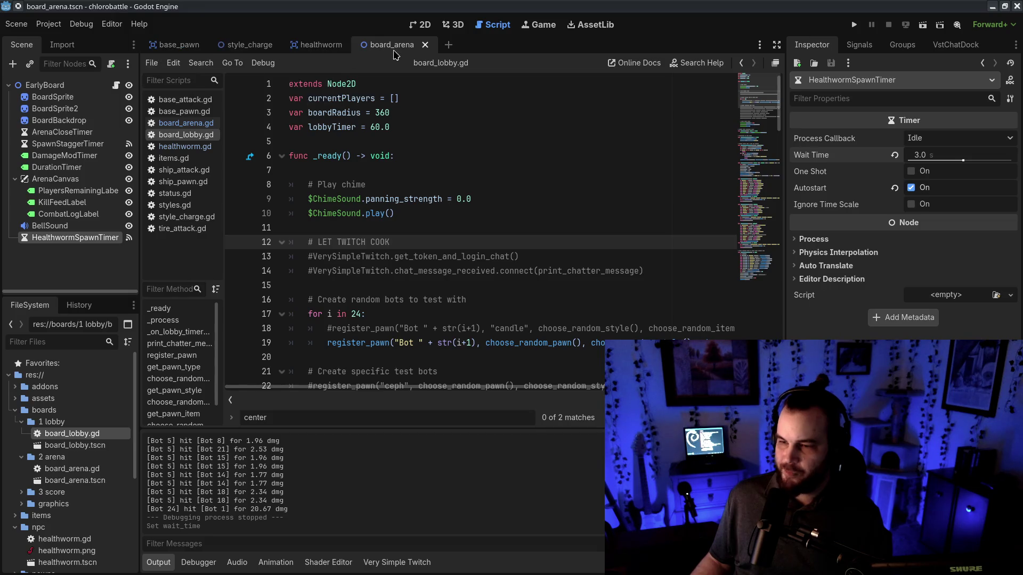
Change the lobby bot loop to 'for i in 4' and test-run the game.
click(355, 313)
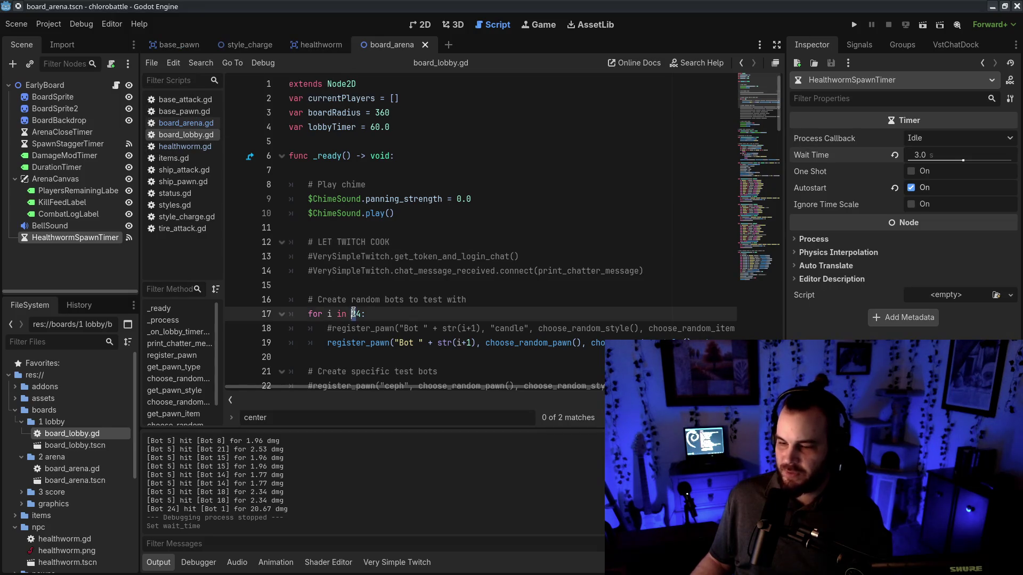
click(854, 24)
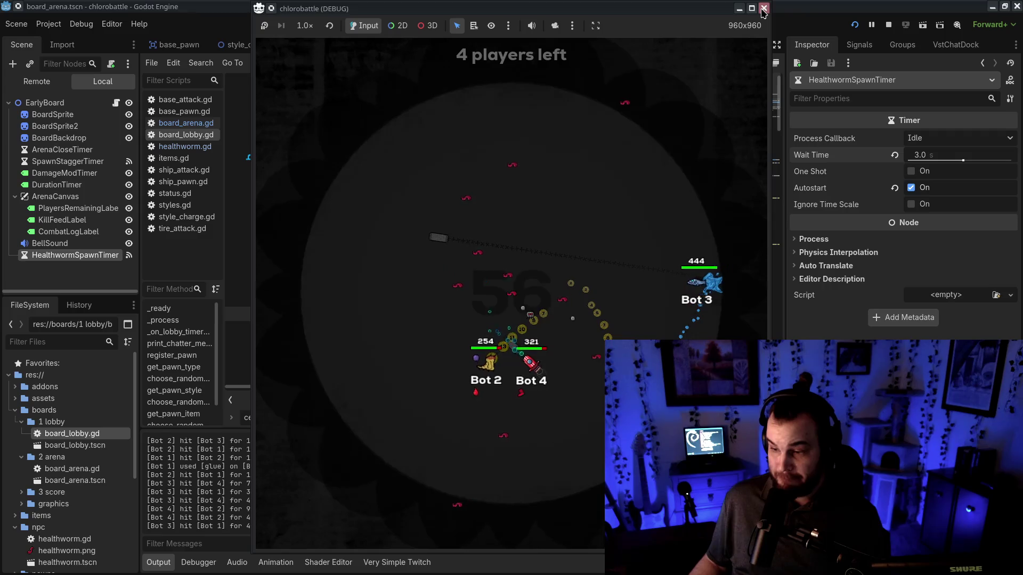
click(764, 9)
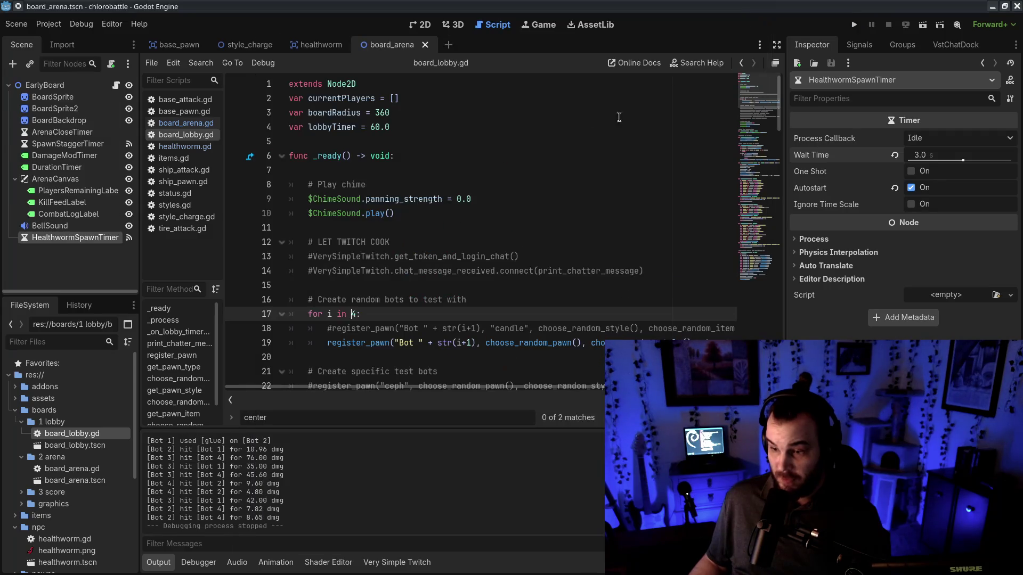
In healthworm.gd, lower wormSpeed from 25 to 5.
click(202, 147)
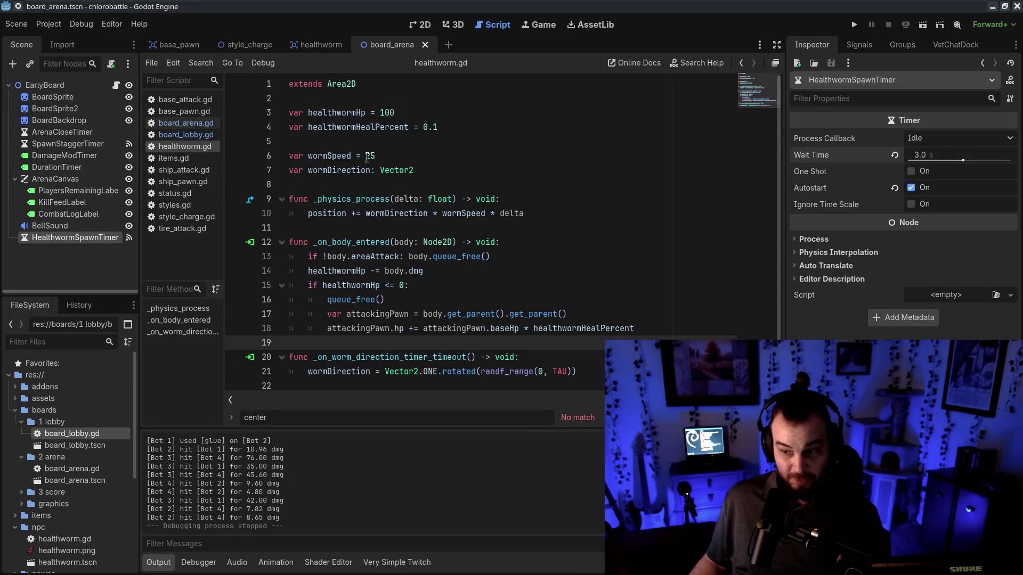
click(367, 157)
key(Delete)
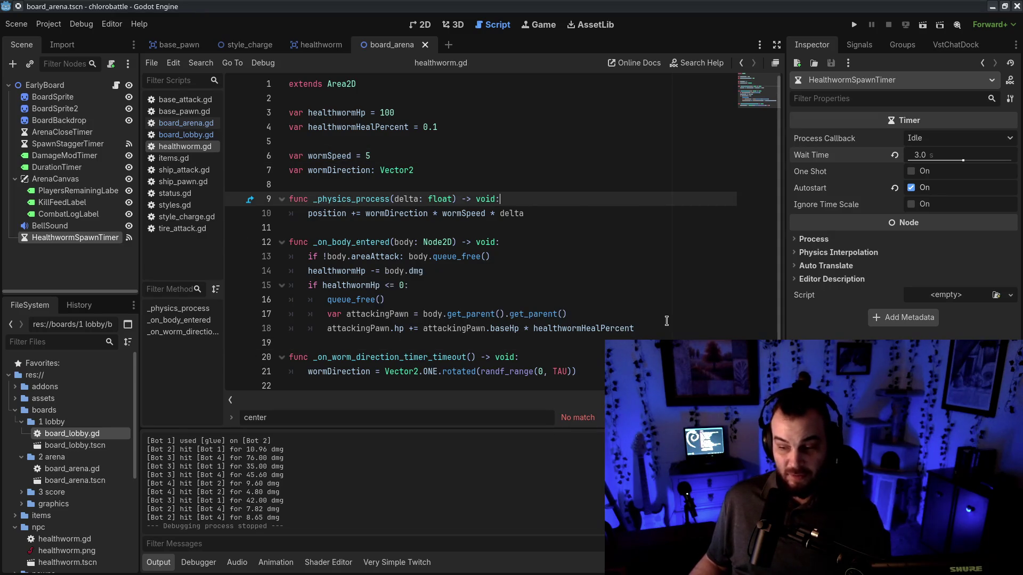
click(667, 320)
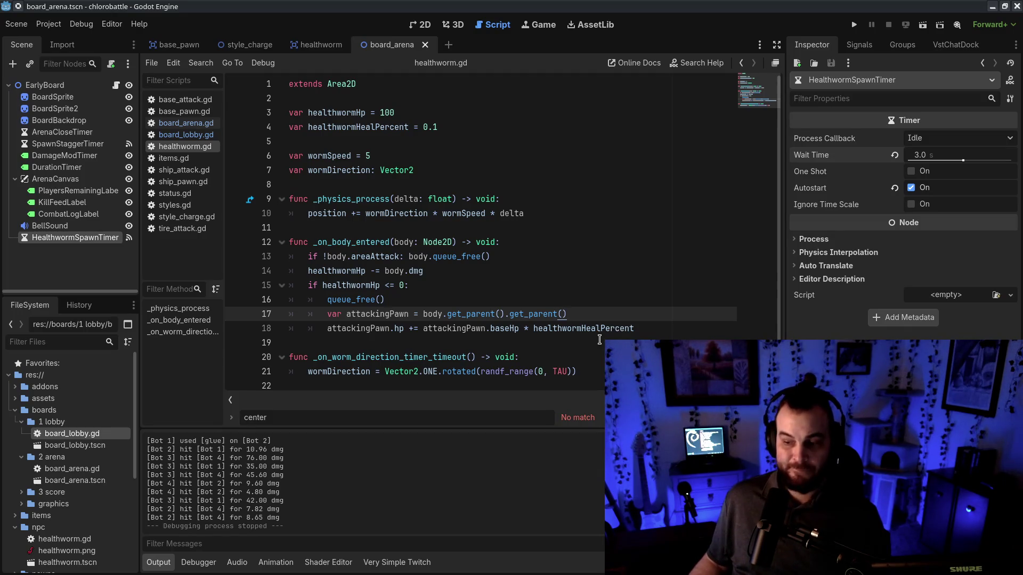
click(554, 272)
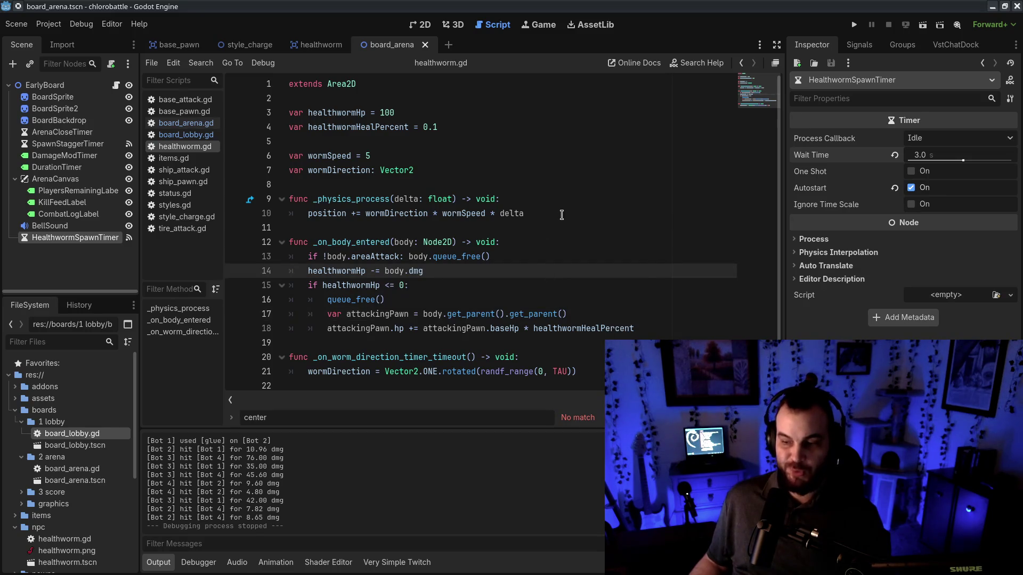
Add a line 11 check: position.distance_to(get_parent().center) > boardRadius.
click(562, 215)
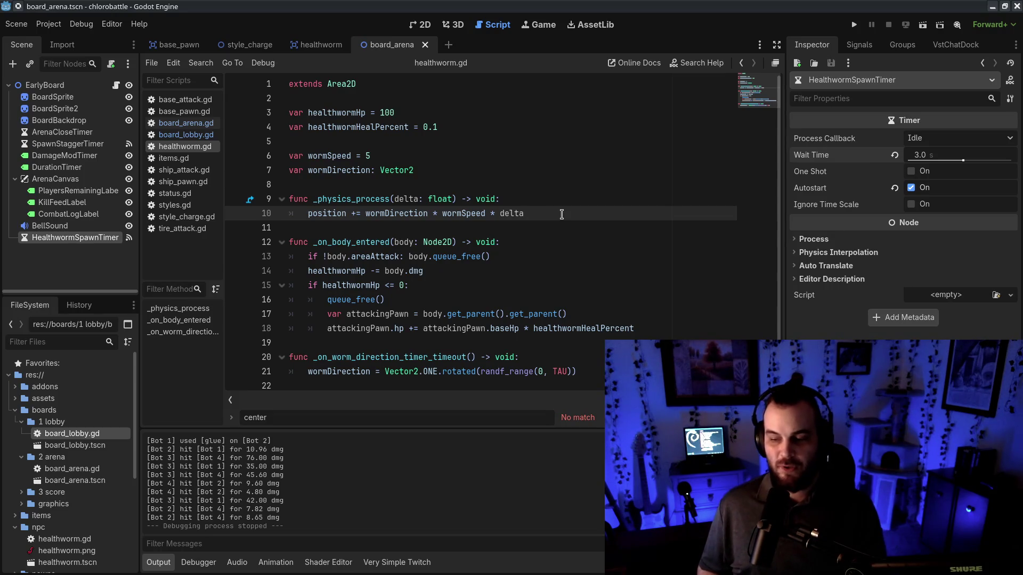
key(Return)
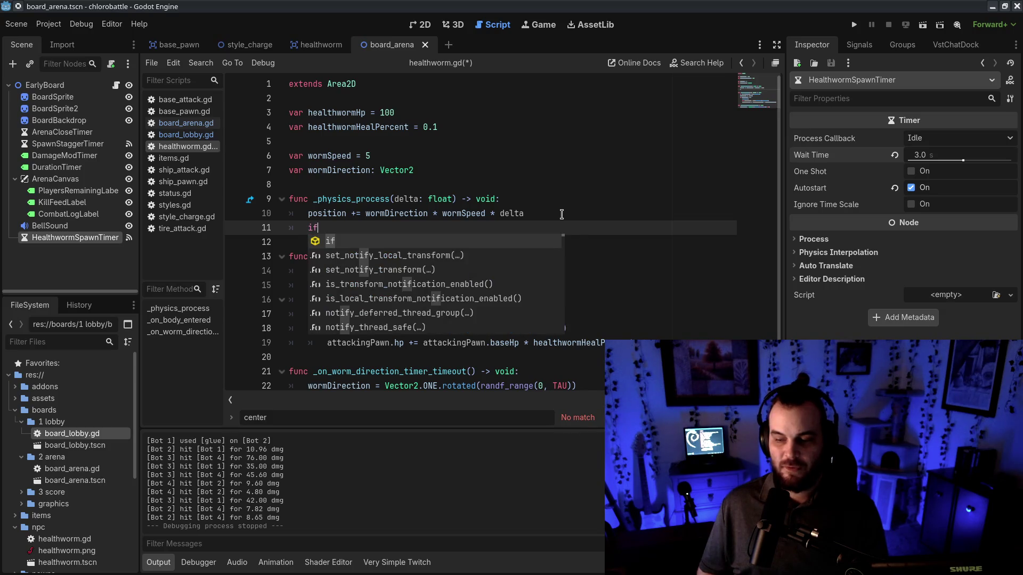
text(position.distance_to)
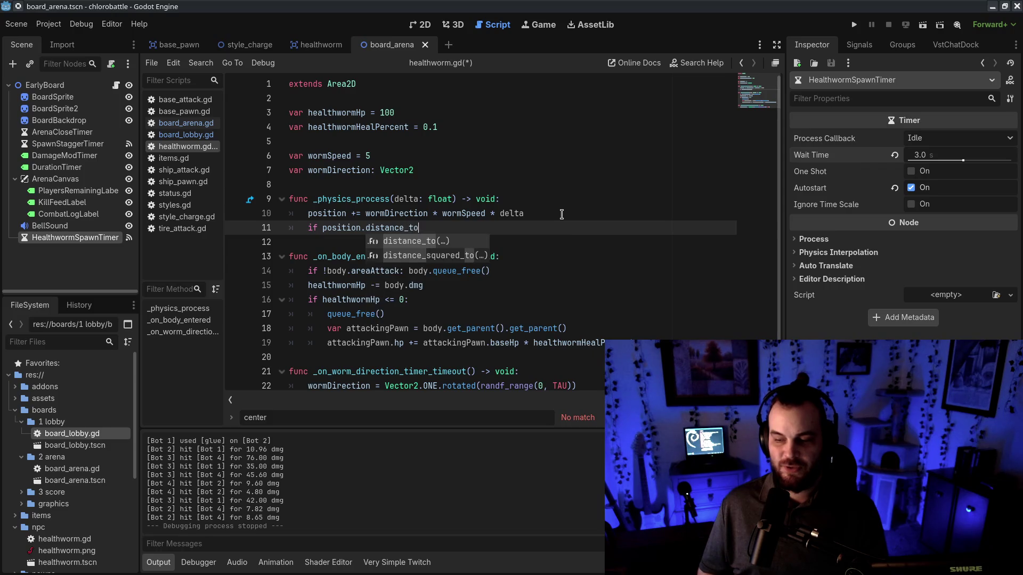
key(Return)
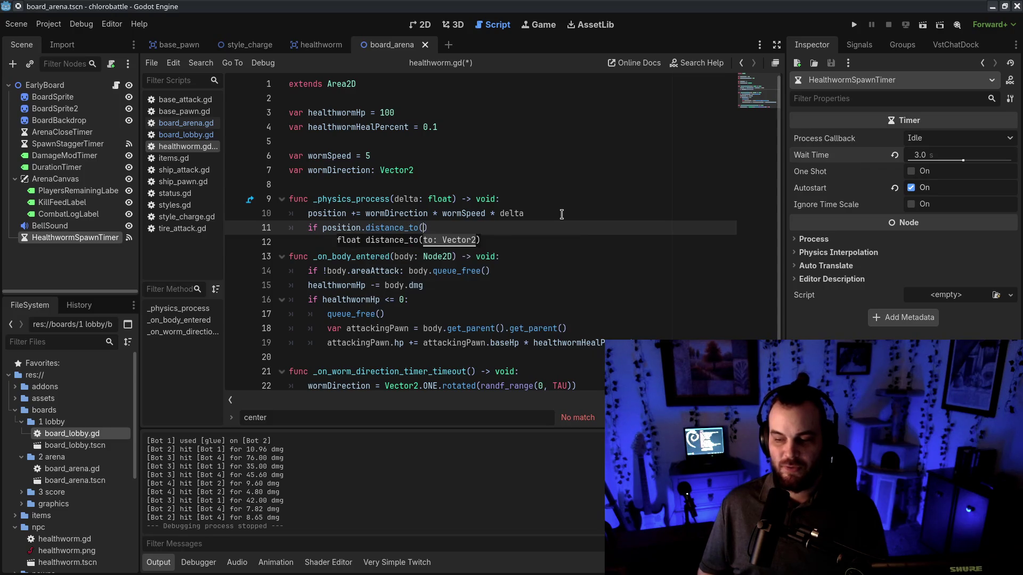
key(BackSpace)
key(BackSpace)
key(BackSpace)
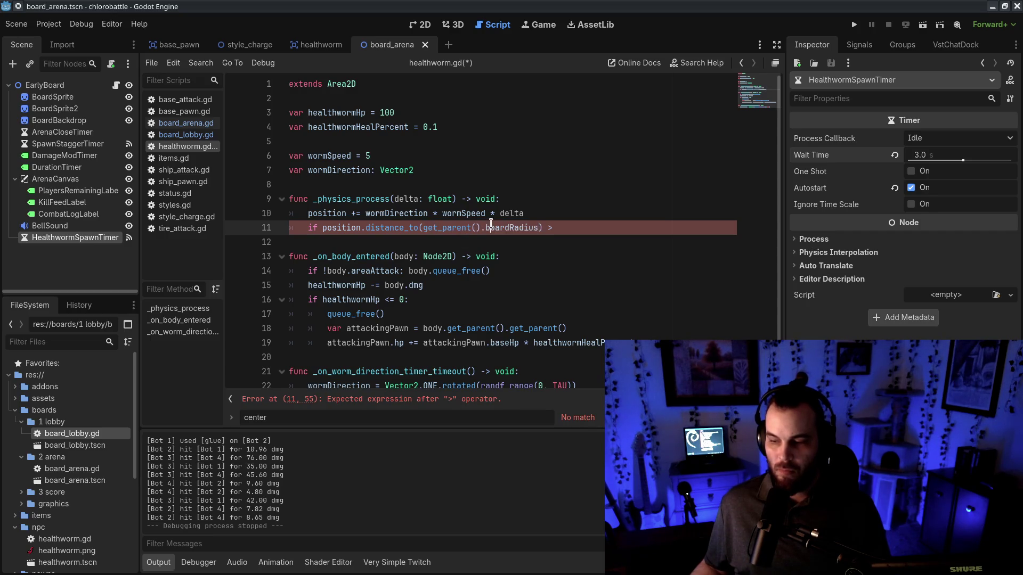
click(559, 226)
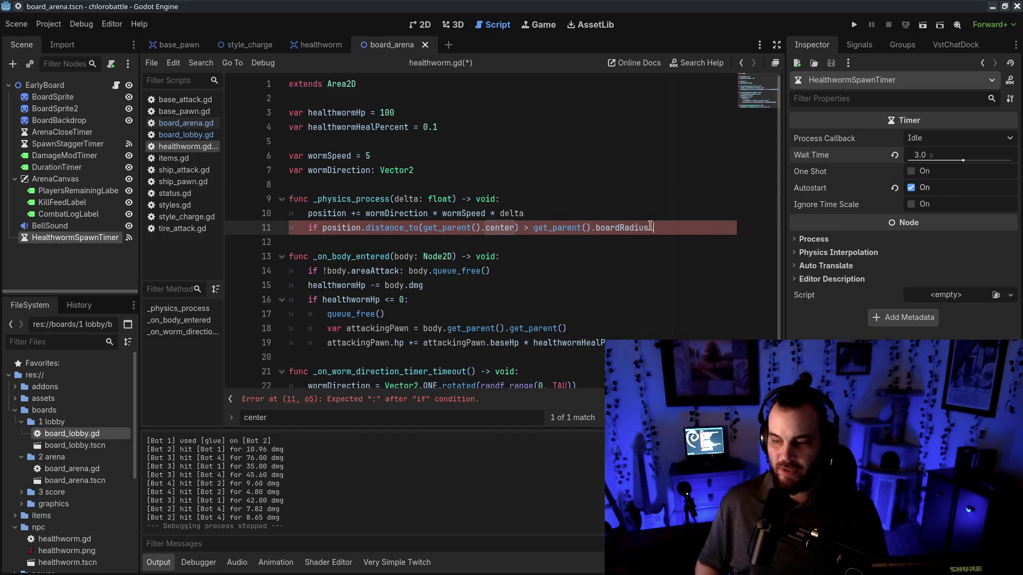
key(Return)
key(BackSpace)
key(BackSpace)
key(BackSpace)
text(pass)
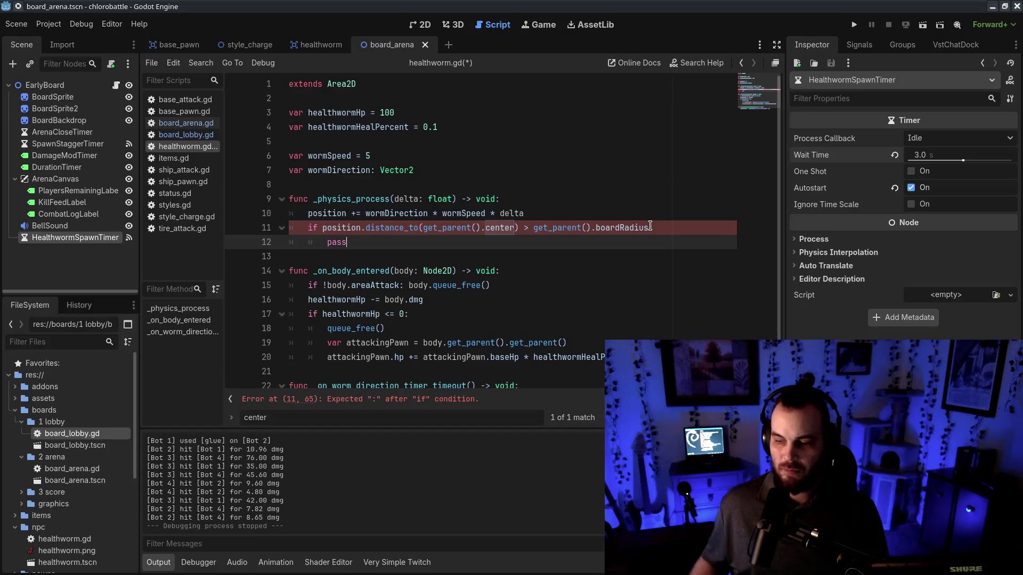
Replace the condition body's pass with a copied queue_free() and save the script.
click(623, 308)
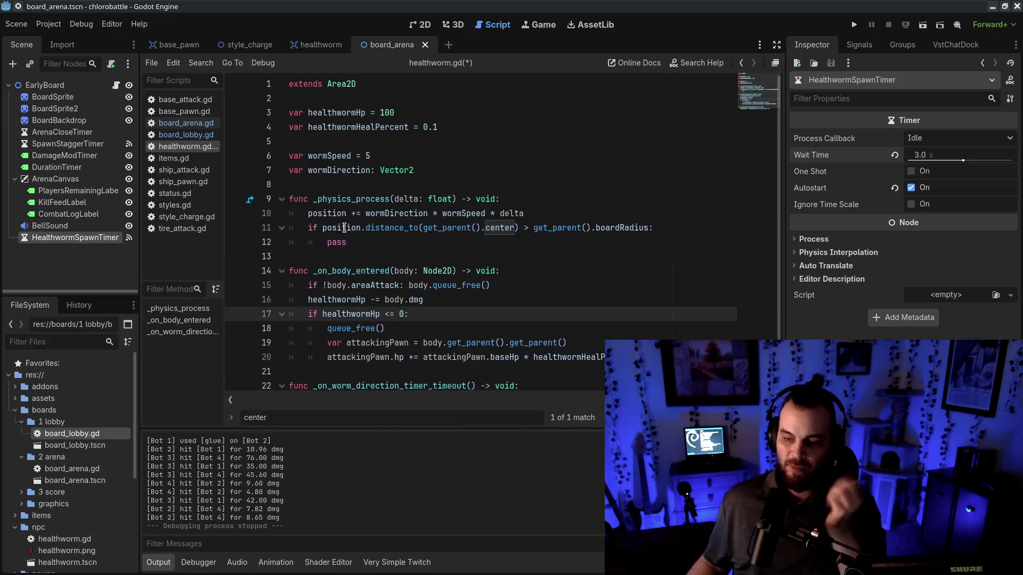
click(344, 242)
double_click(352, 328)
key(ctrl+c)
double_click(337, 242)
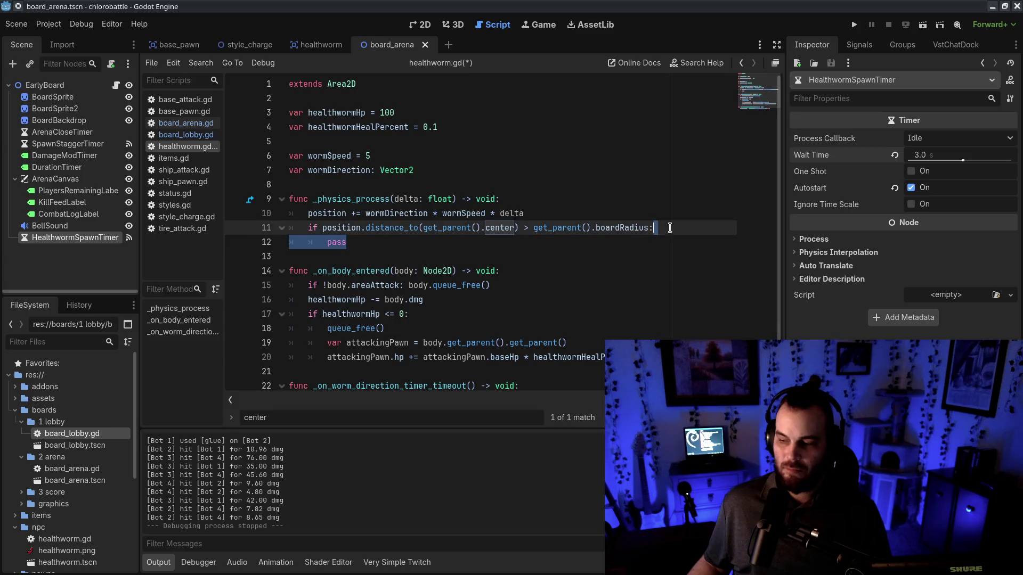
key(ctrl+v)
key(ctrl+s)
drag(688, 300, 642, 292)
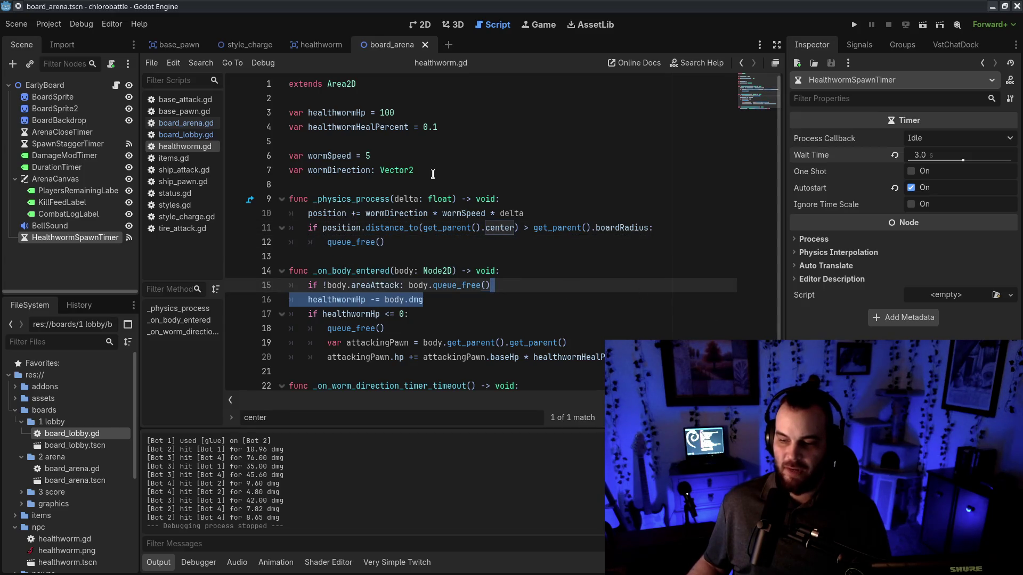
click(566, 174)
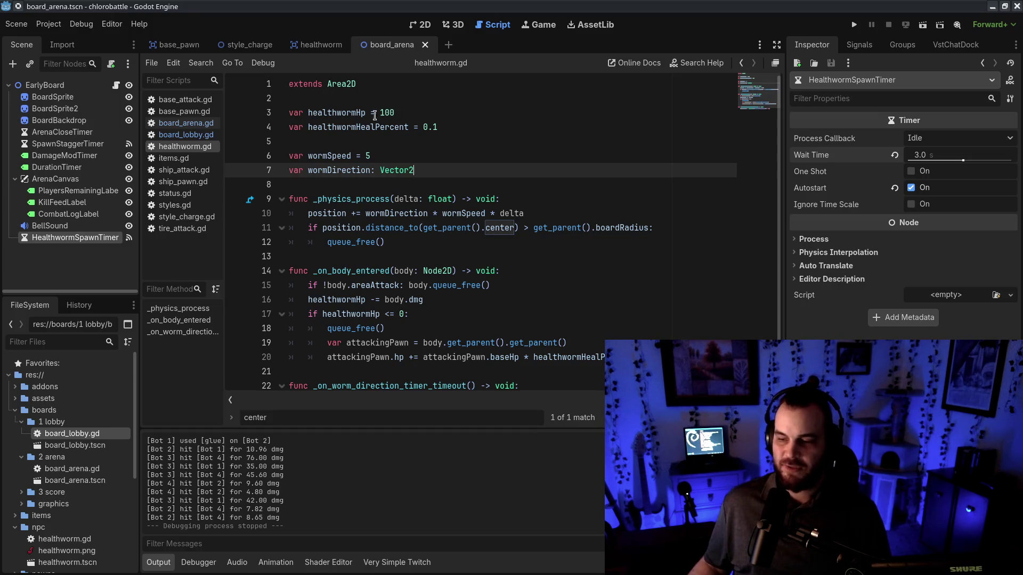
Set healthwormHp to 1 and healthwormHealPercent to 0.01, saving each change.
click(382, 112)
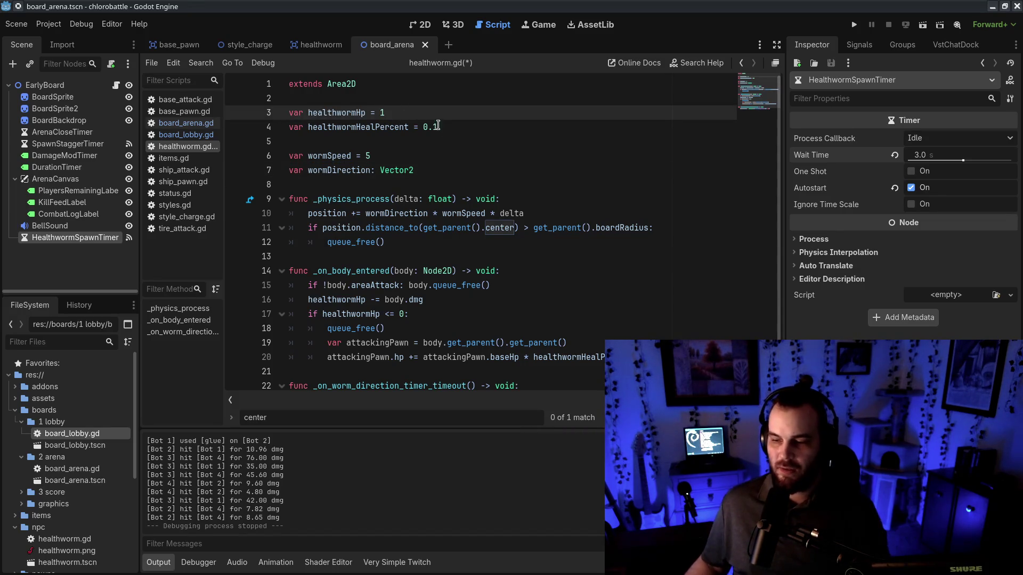
key(ctrl+s)
click(482, 154)
click(472, 126)
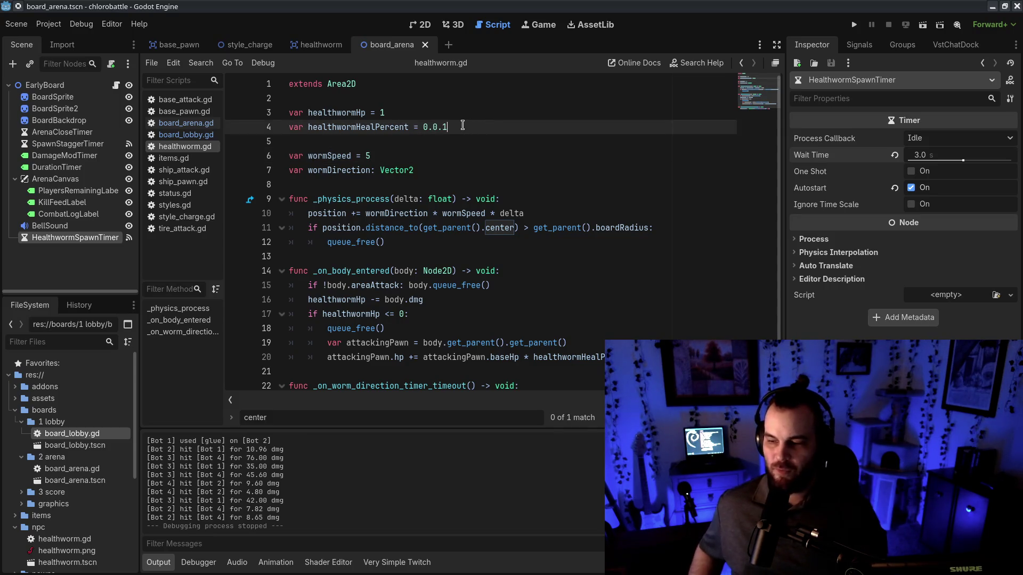
key(ctrl+s)
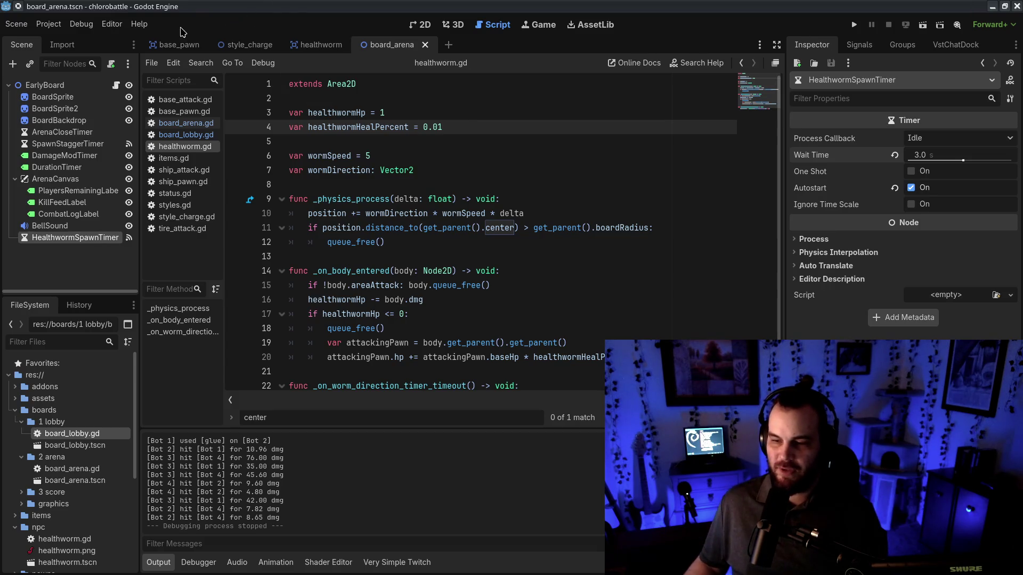
In board_lobby.gd, re-enable the Twitch chat login, comment out the test-bot loop, and launch.
click(197, 123)
click(206, 135)
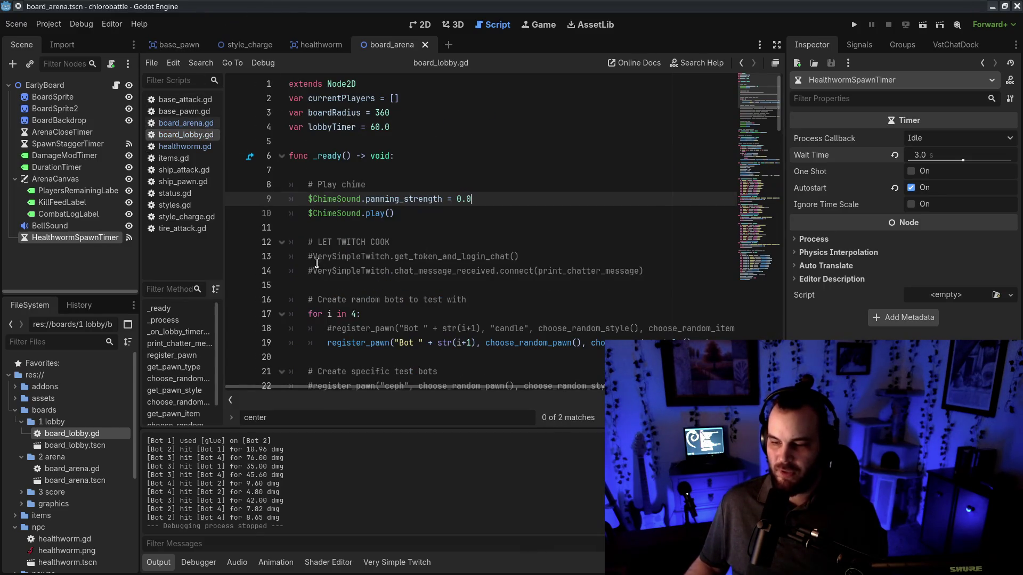
drag(317, 258, 318, 271)
key(ctrl+k)
click(318, 314)
key(ctrl+k)
click(324, 342)
key(F5)
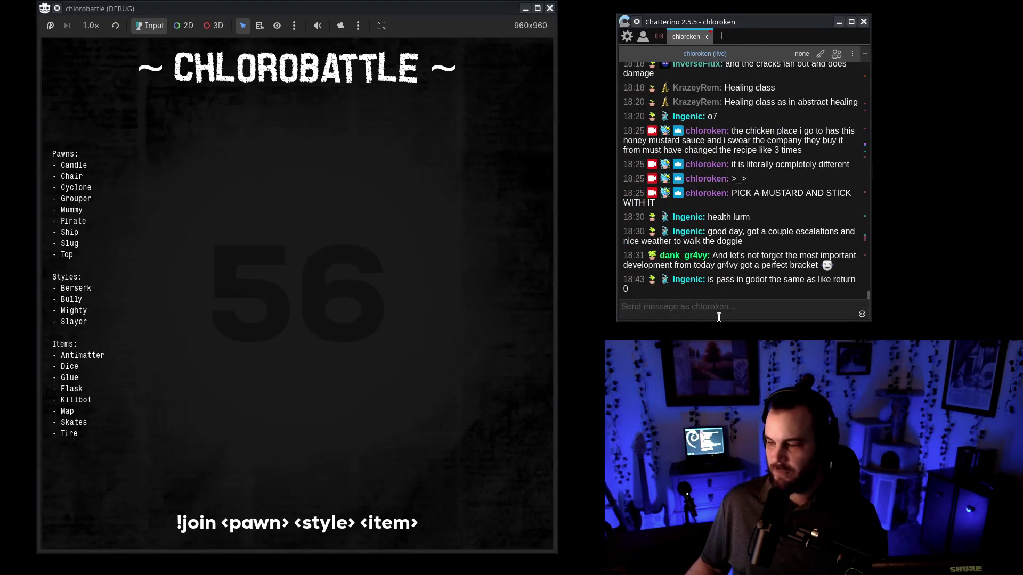
Send a join message in chat and let the battle run until the debugger halts.
text(berserk)
key(BackSpace)
key(BackSpace)
key(BackSpace)
text(ly)
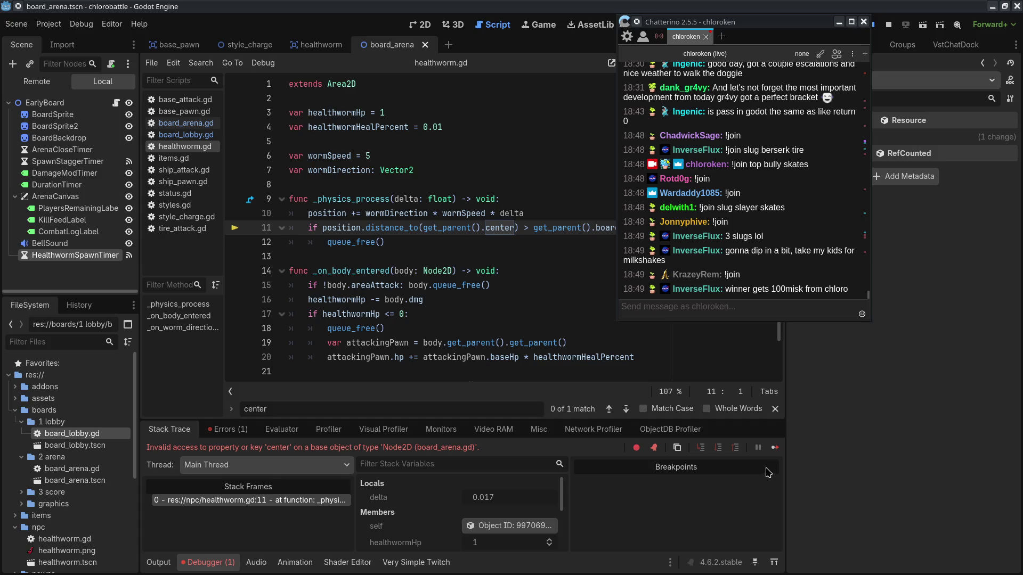
Move the chat window aside and review the edits around line 11 of healthworm.gd.
drag(805, 20, 940, 293)
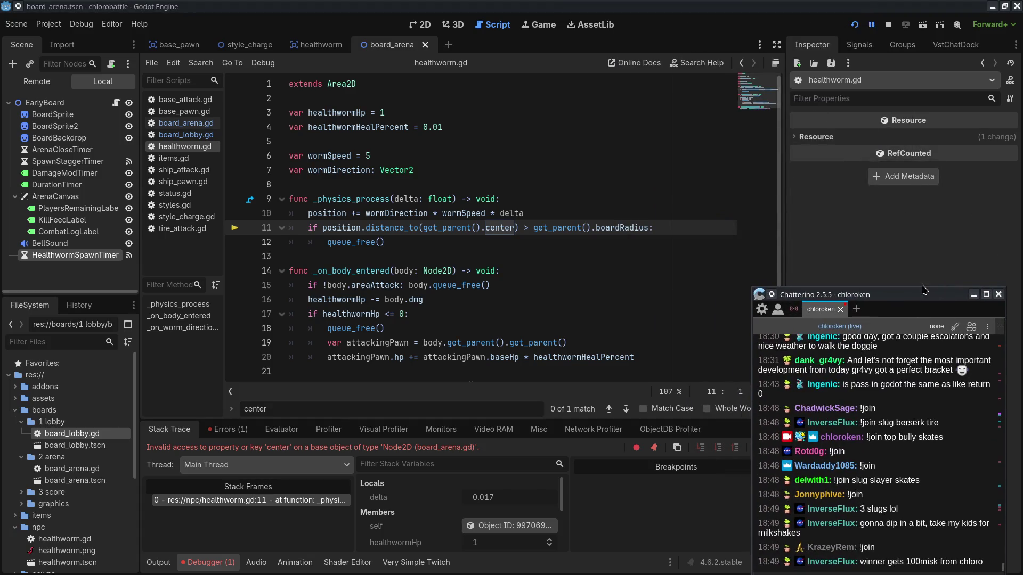
click(495, 261)
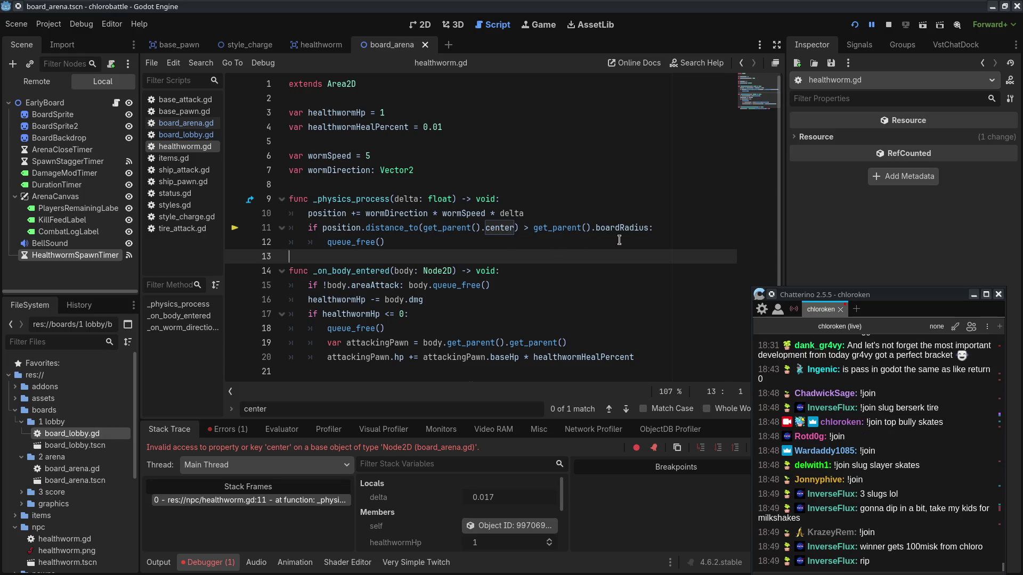
scroll(755, 221, down, 1)
scroll(626, 283, up, 1)
key(ctrl+z)
key(ctrl+shift+z)
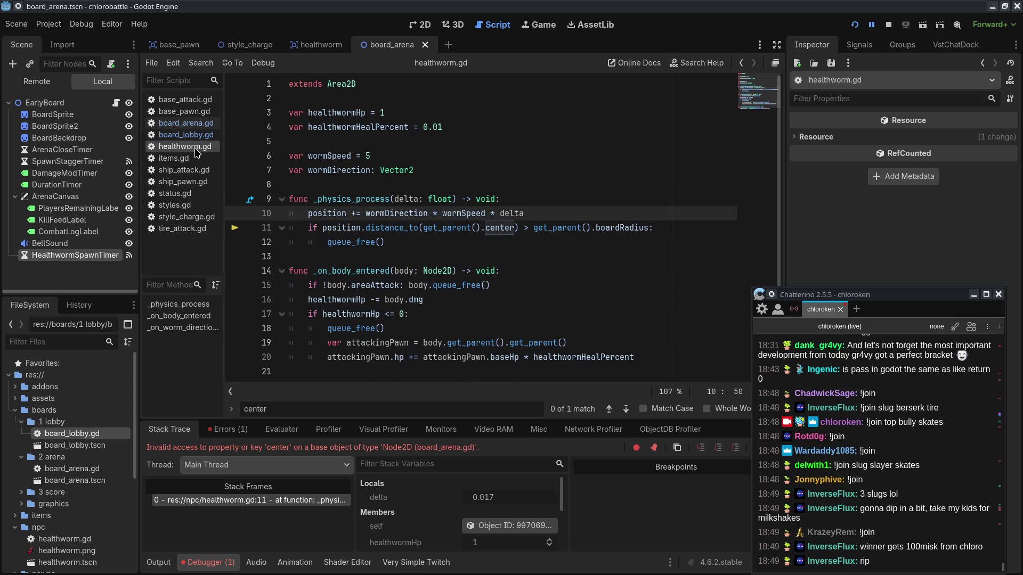
Paste 'var center = get_viewport_rect().size / 2.0' from board_arena.gd into _physics_process.
click(193, 123)
scroll(544, 316, down, 1)
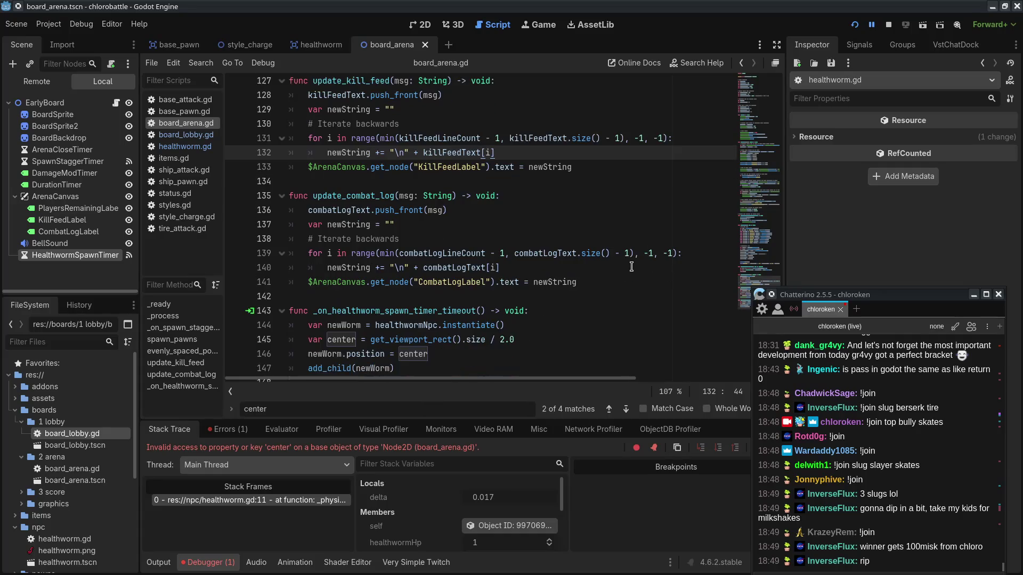
click(191, 147)
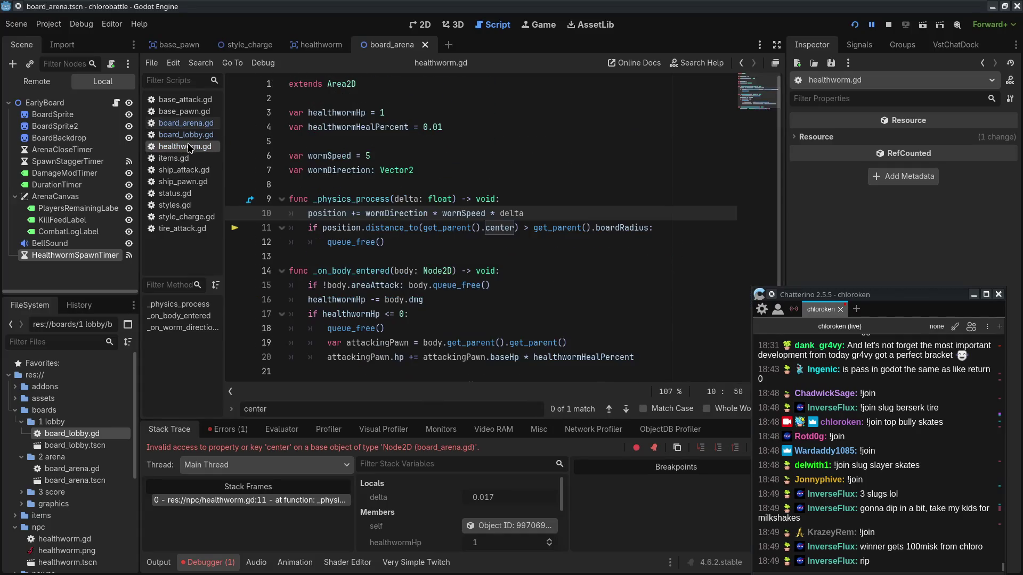
click(583, 205)
key(ctrl+v)
Remove get_parent(). from the distance check and relaunch the game.
click(453, 242)
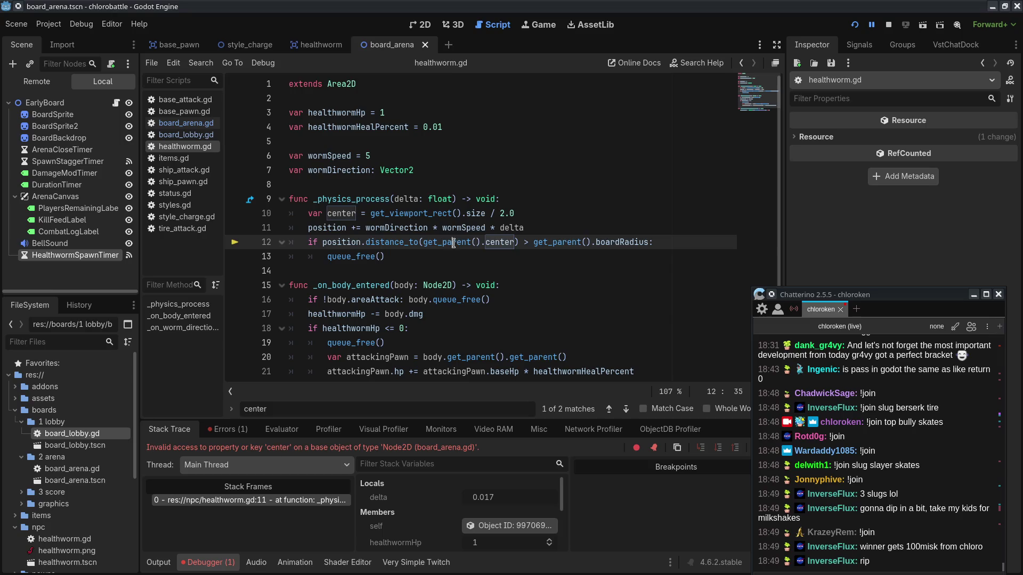
key(BackSpace)
click(563, 286)
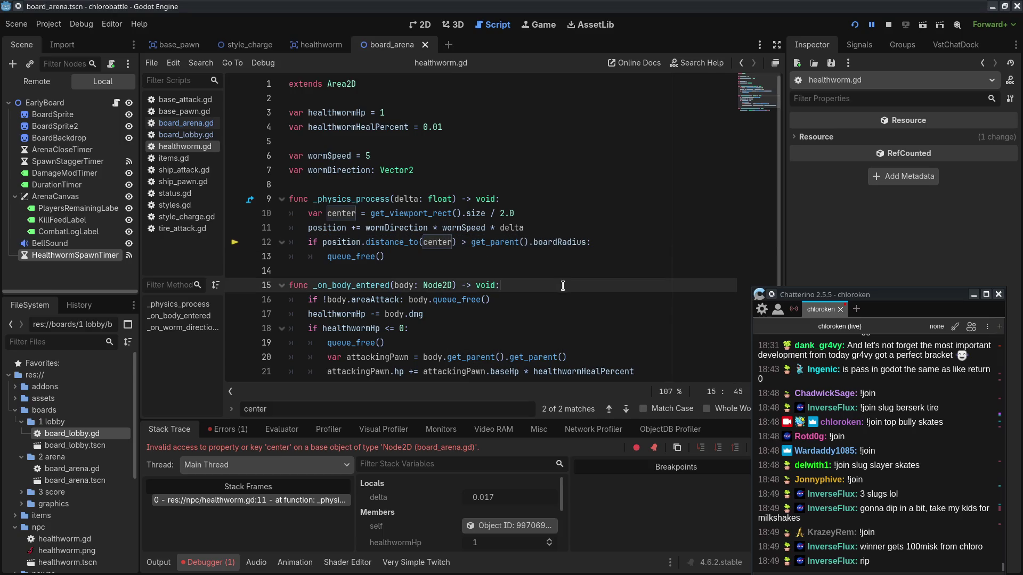
click(627, 298)
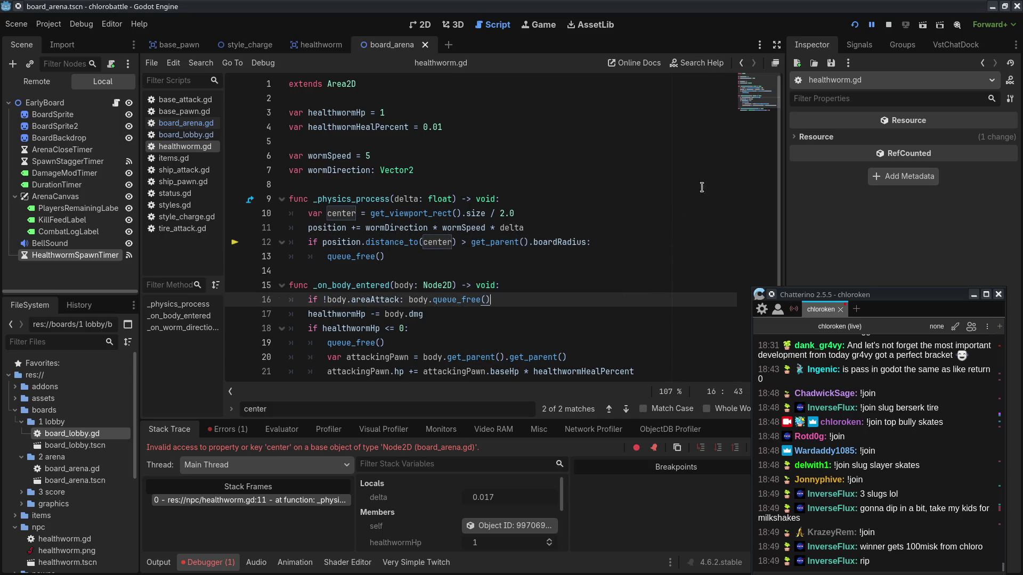
click(859, 27)
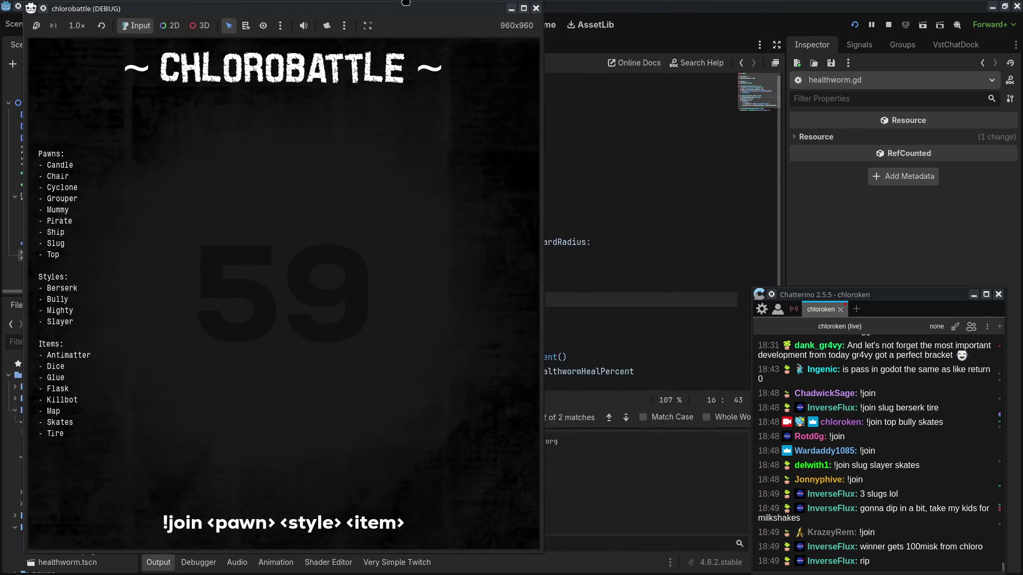
Send '!play candle berserk glue' in the chat to join the relaunched lobby, then move the chat window aside.
click(840, 331)
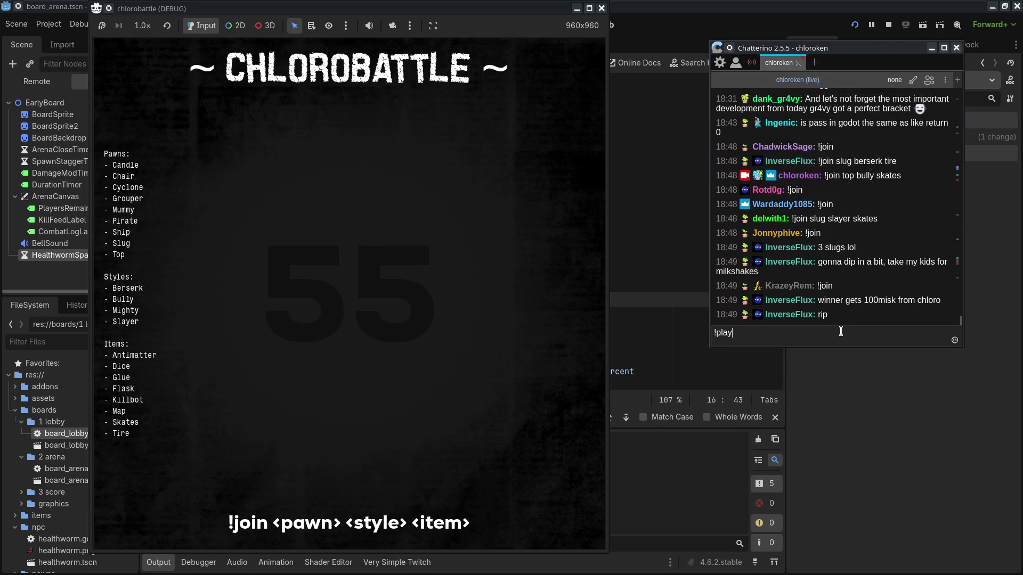
text(candle ber)
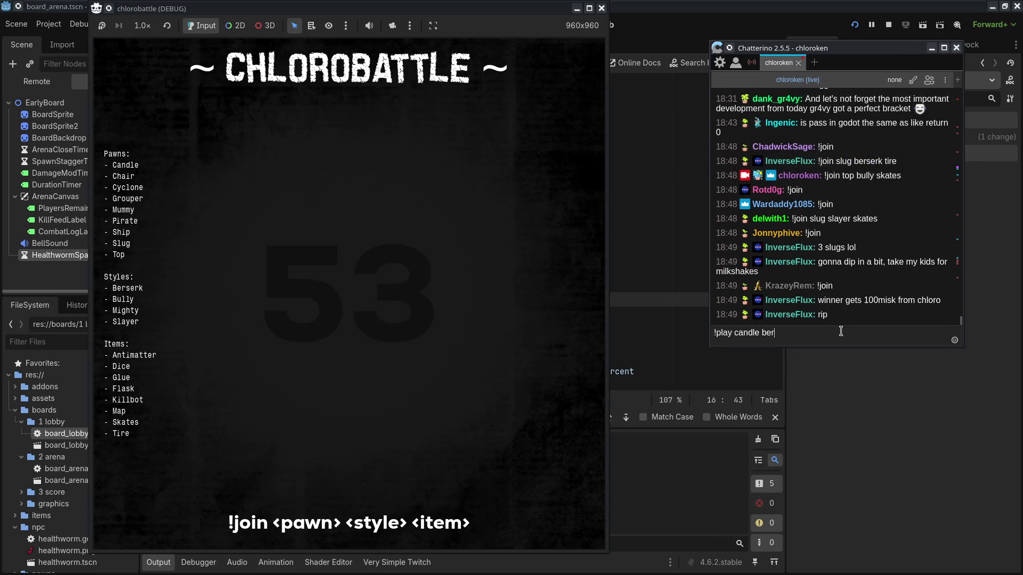
text(ue)
key(Return)
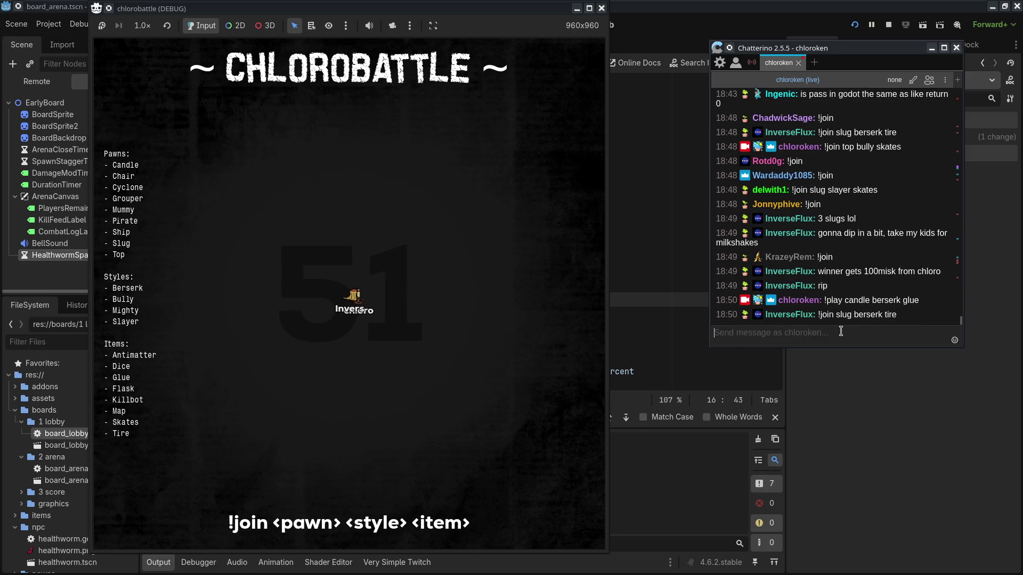
drag(861, 55, 815, 47)
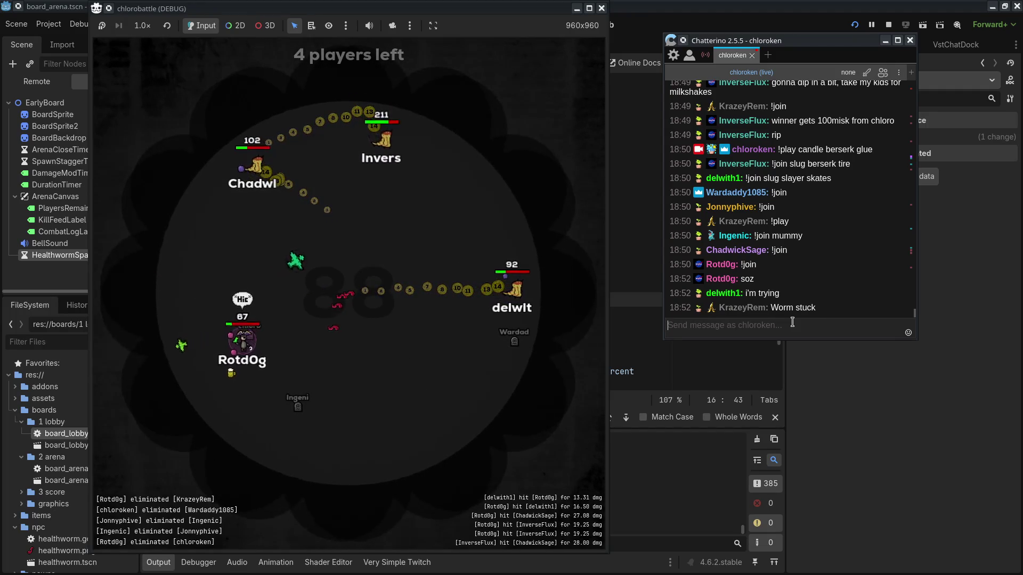
Hide the editor with Super+D so only the game and chat remain visible.
key(super+d)
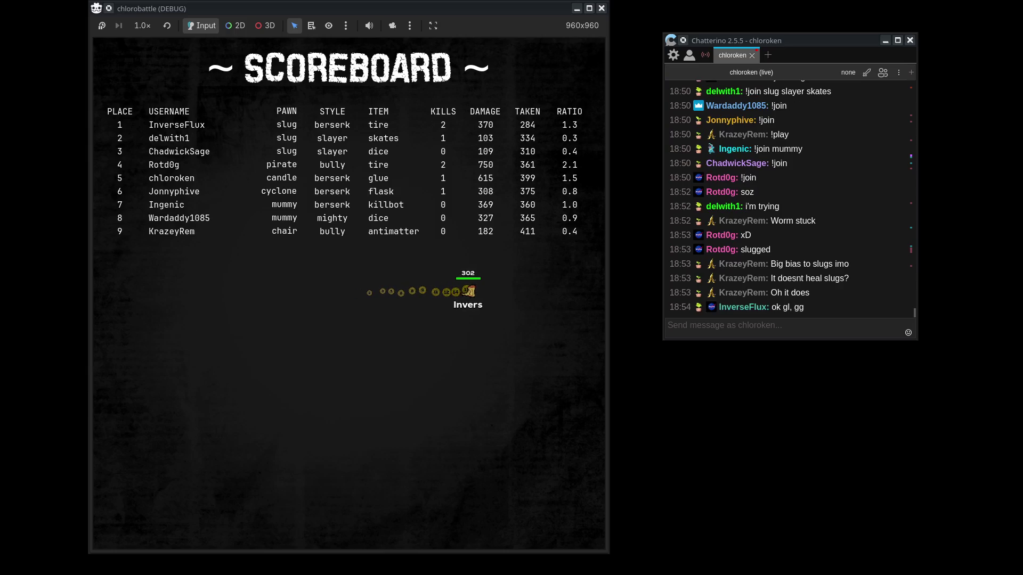
Return to the maximized Godot editor and look through healthworm.gd, board_lobby.gd and board_arena.gd.
key(alt+Tab)
double_click(375, 63)
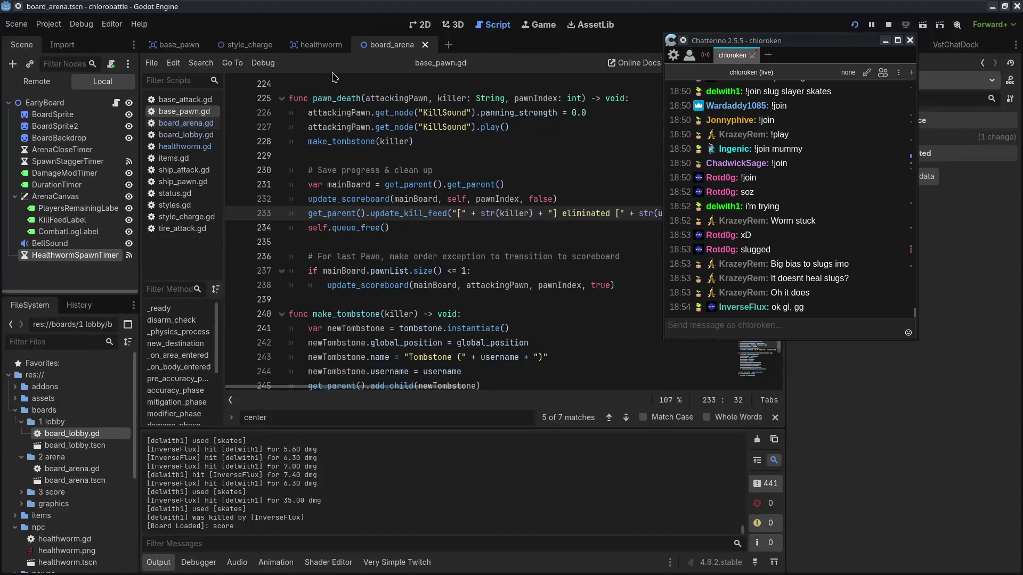
click(184, 146)
drag(742, 41, 863, 83)
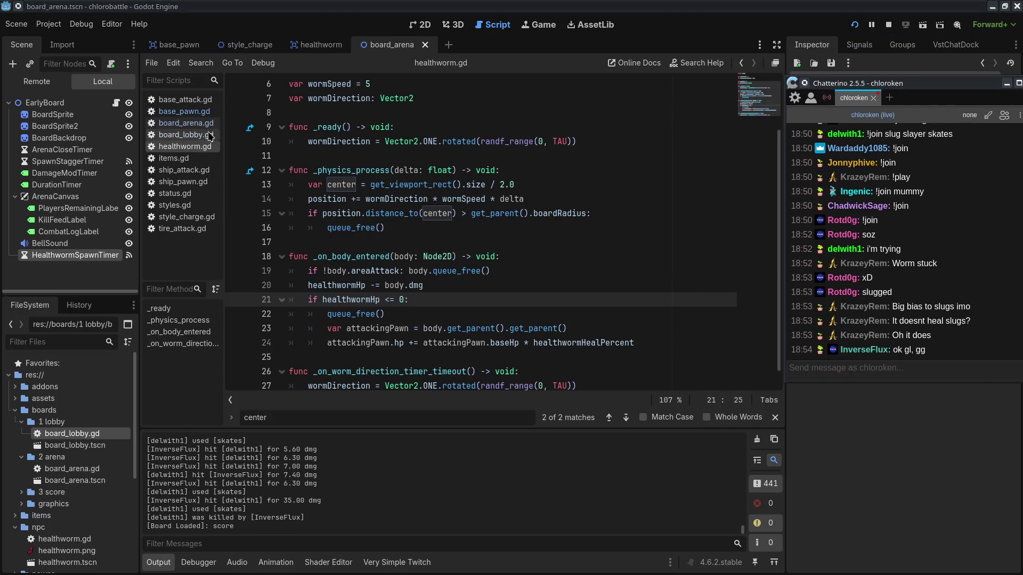
click(184, 134)
click(407, 213)
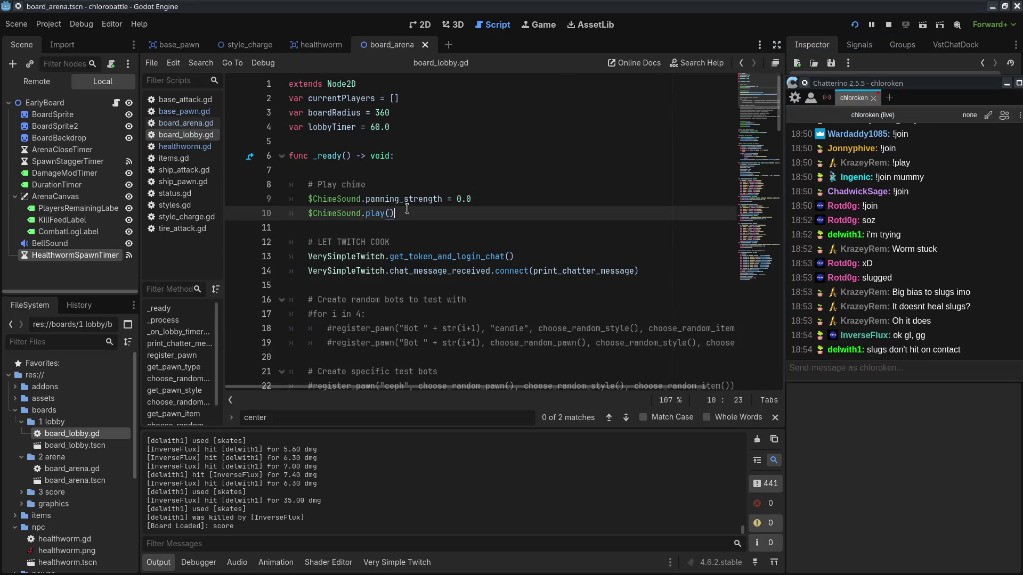
click(207, 125)
drag(759, 282, 764, 72)
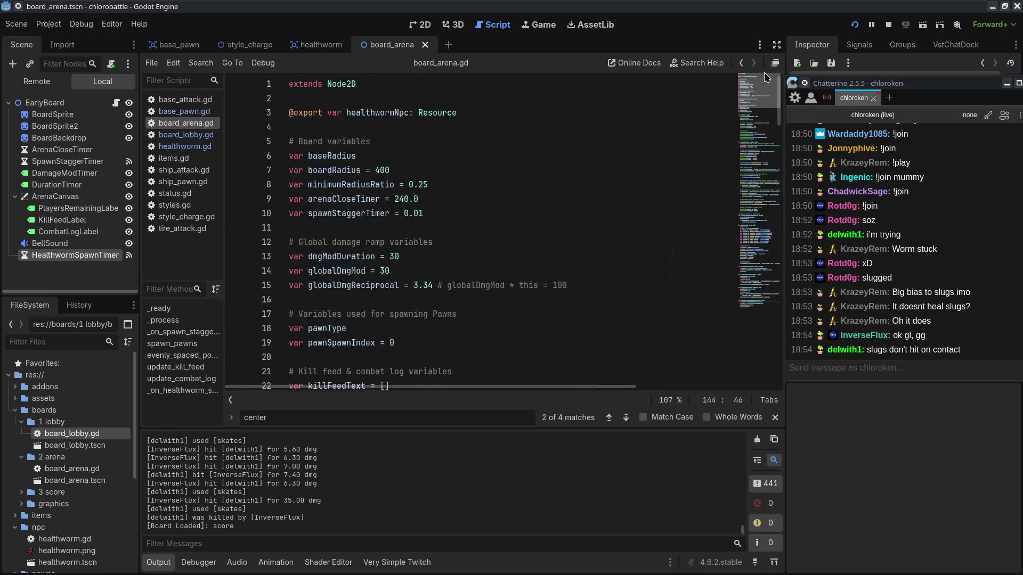
Set the HealthwormSpawnTimer's Wait Time to 10 seconds.
click(104, 260)
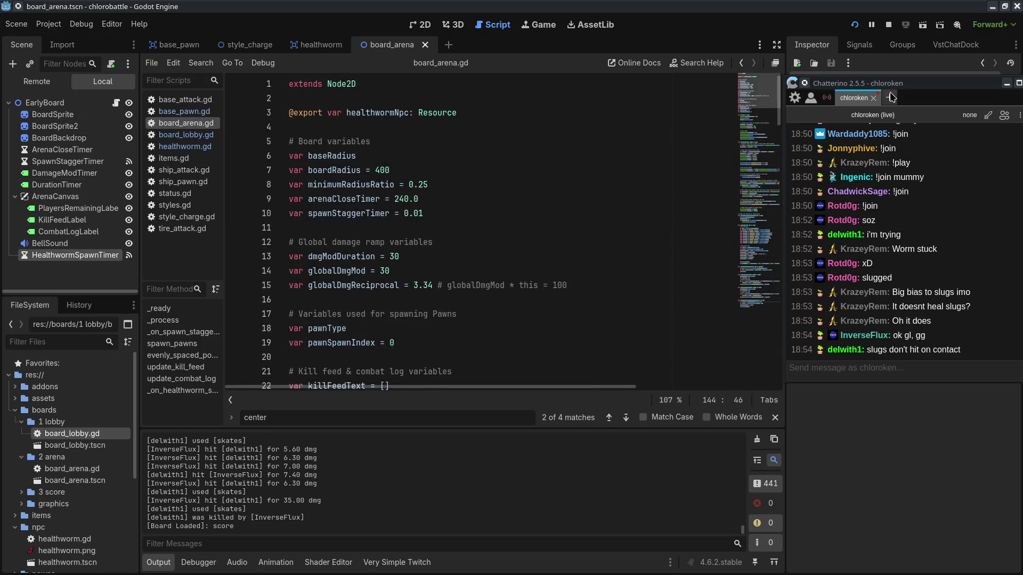
drag(895, 84, 878, 267)
click(936, 155)
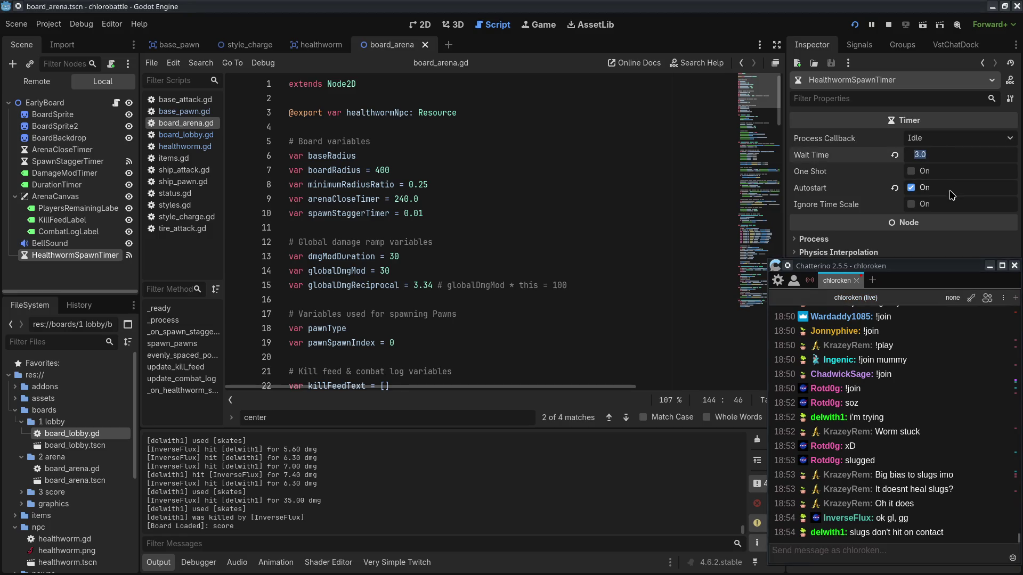
text(10)
key(Return)
Save the scene and bring up healthworm.gd, with the chat window moved to the lower right.
click(184, 146)
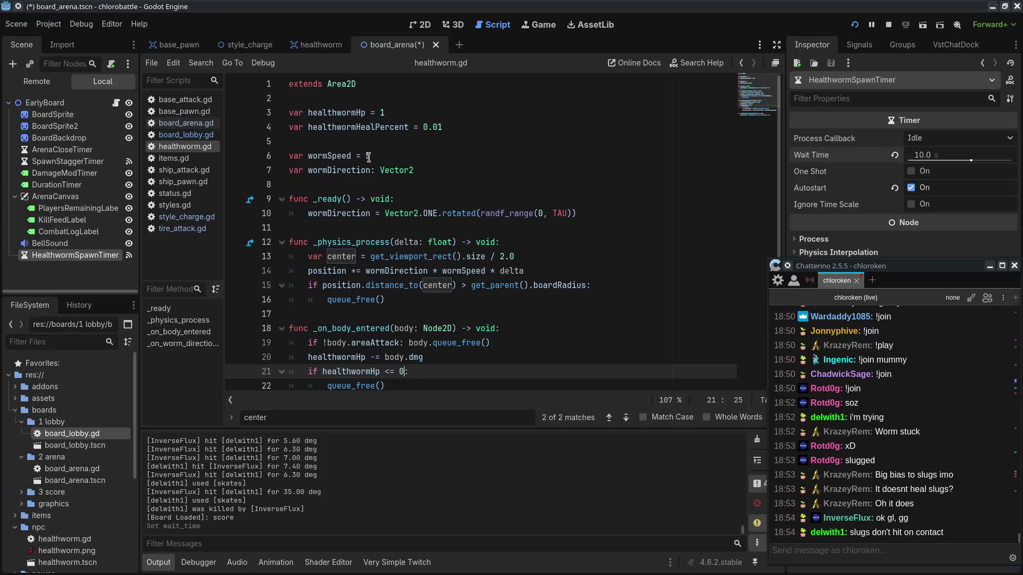
click(592, 158)
key(ctrl+s)
click(591, 169)
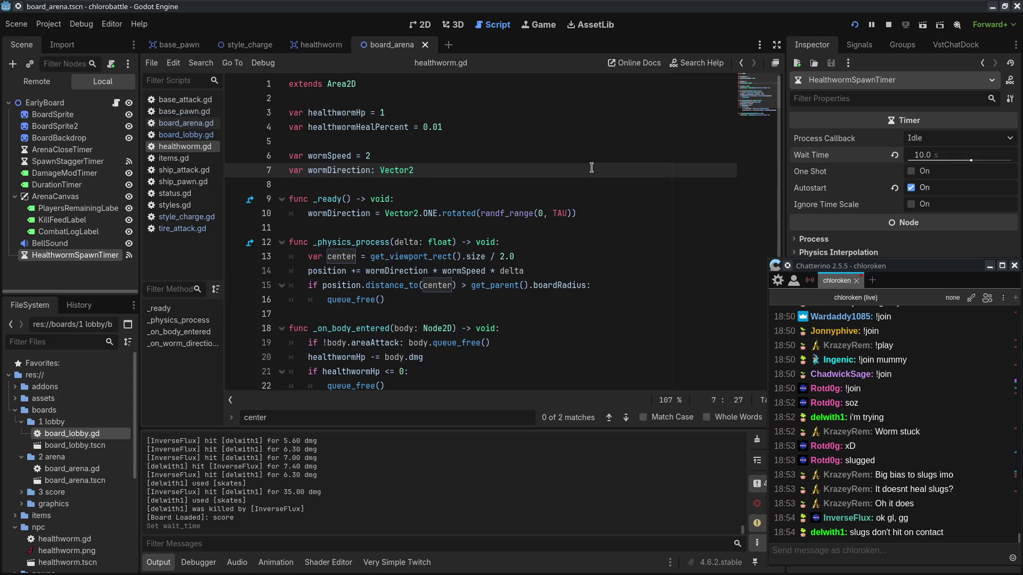
mouse_move(812, 274)
mouse_down()
mouse_move(768, 179)
mouse_move(769, 64)
mouse_up()
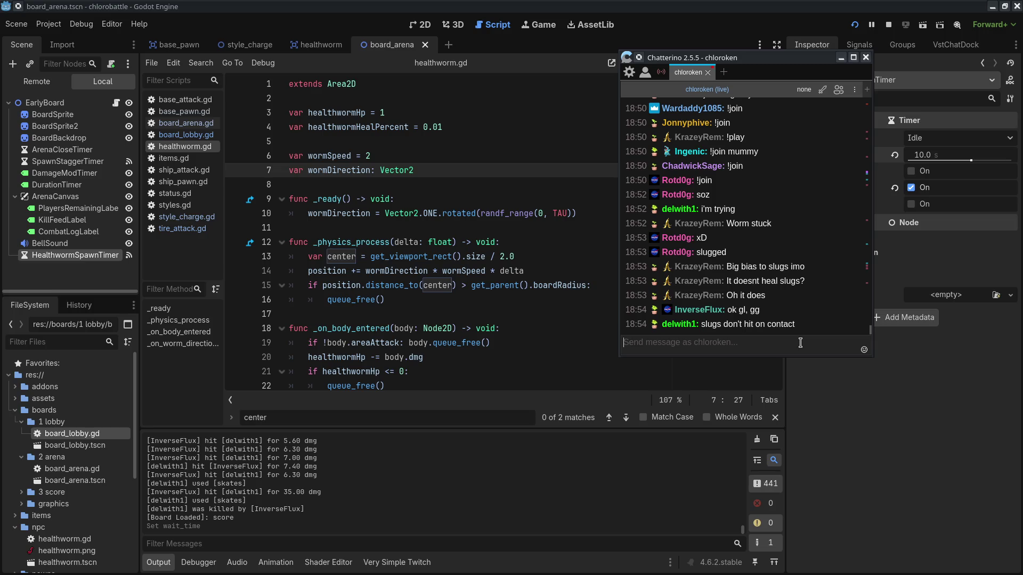
mouse_move(748, 58)
mouse_down()
mouse_move(901, 103)
mouse_move(770, 266)
mouse_move(798, 109)
mouse_up()
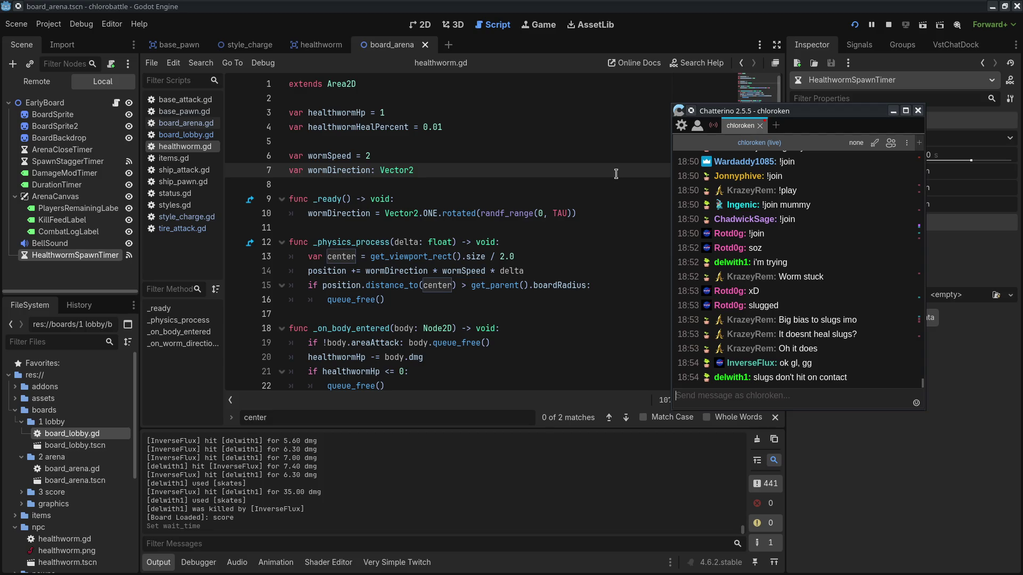
click(183, 147)
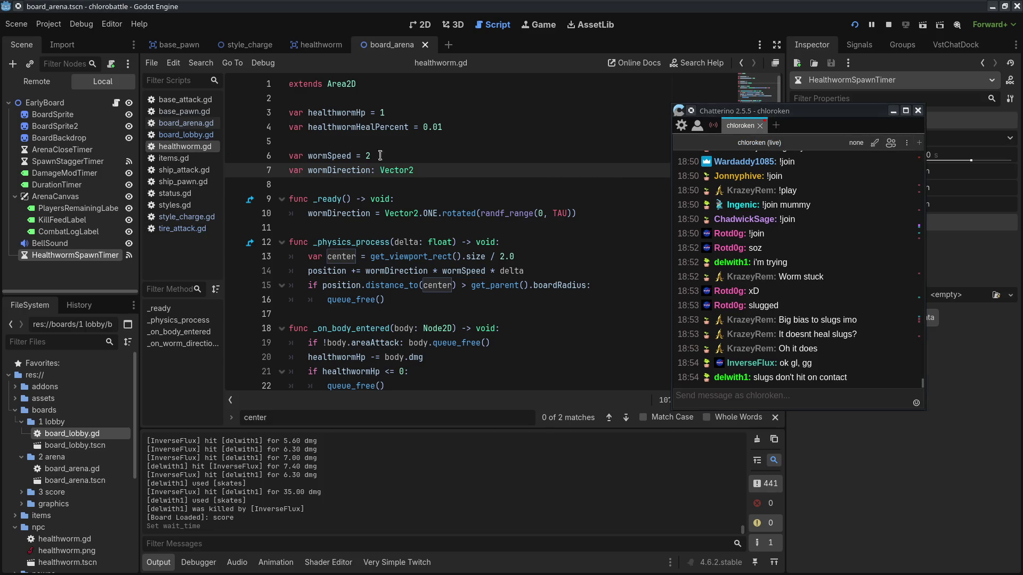
click(610, 213)
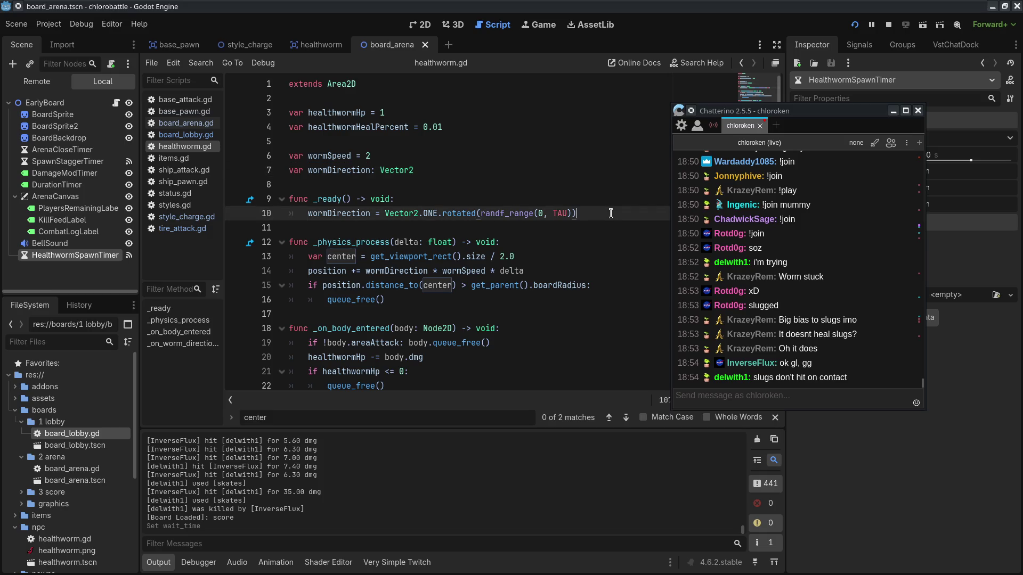
Add a _process(_delta) function calling look_at(wormDirection) to healthworm.gd and run the game.
key(Return)
key(Return)
text(func)
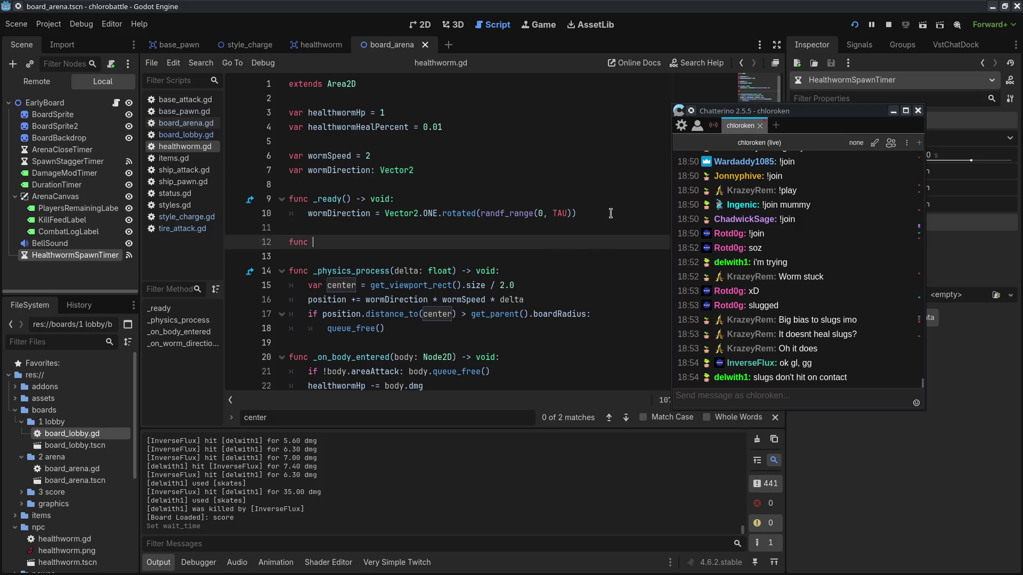
text(s)
key(Return)
key(Return)
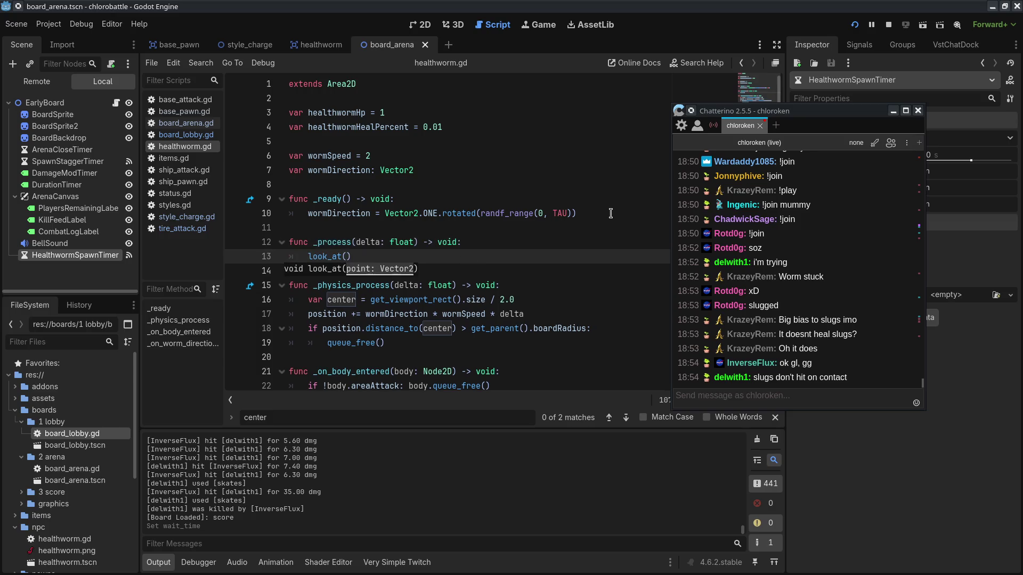
text(ion)
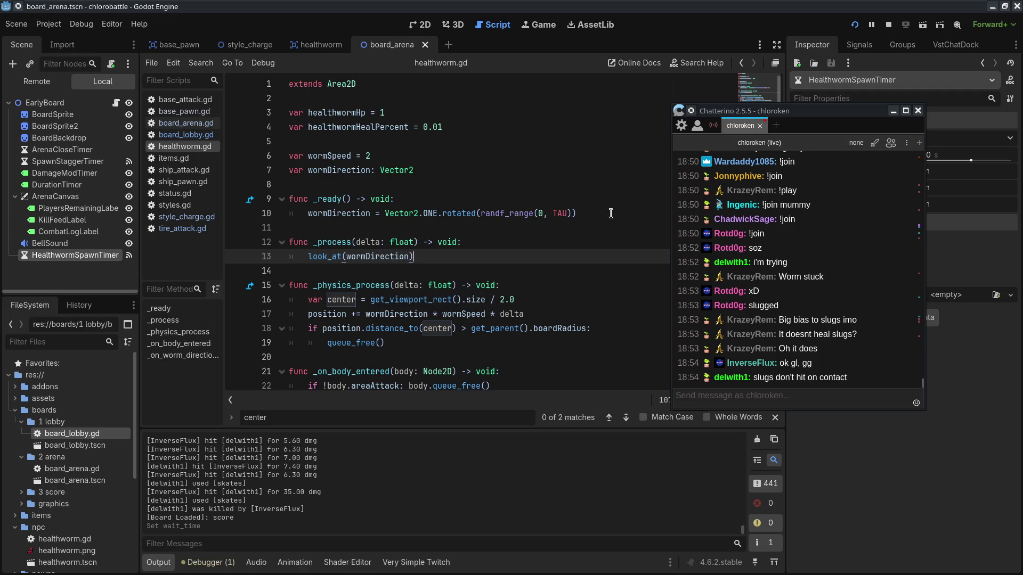
key(End)
key(Return)
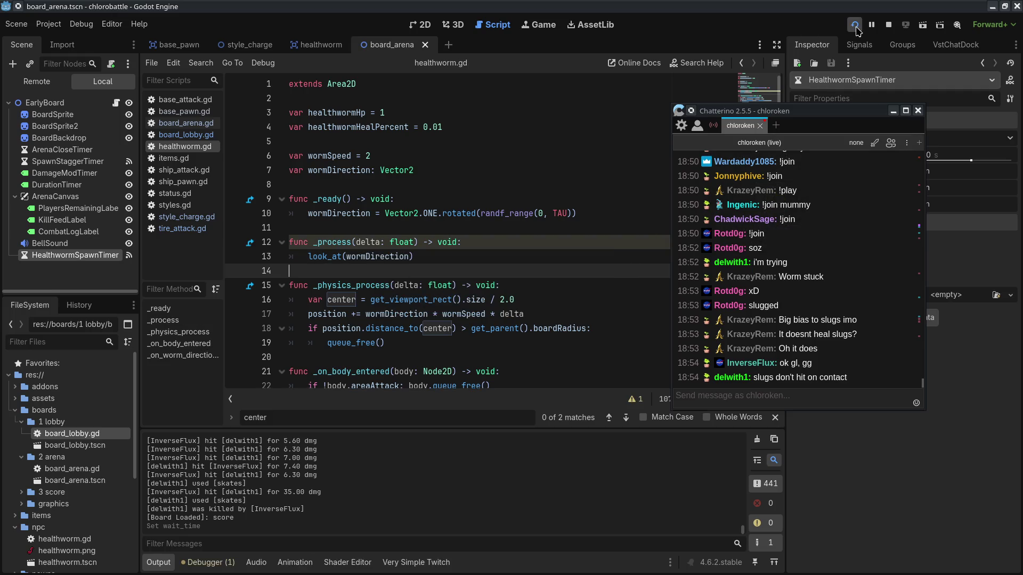
click(355, 243)
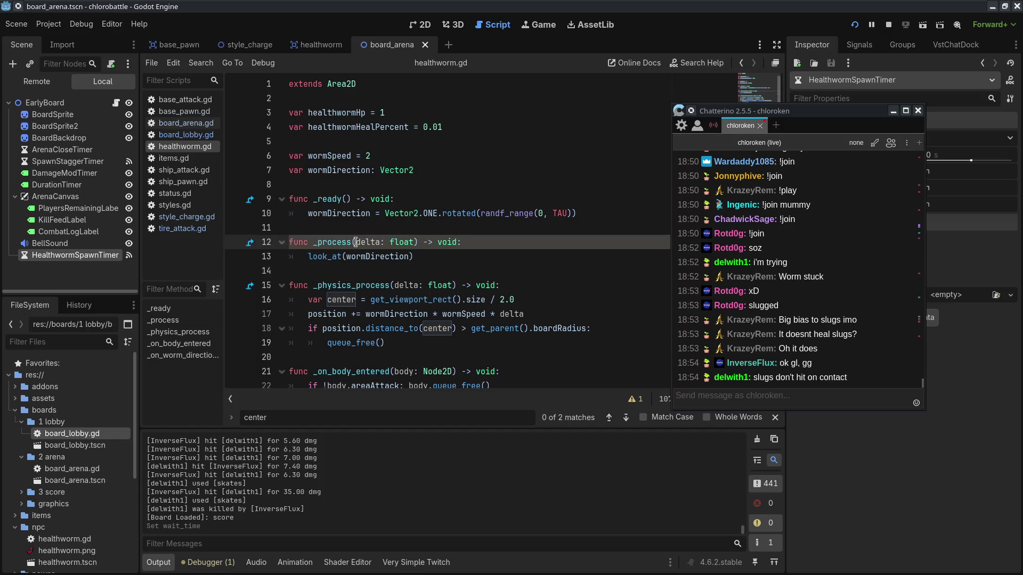
click(855, 26)
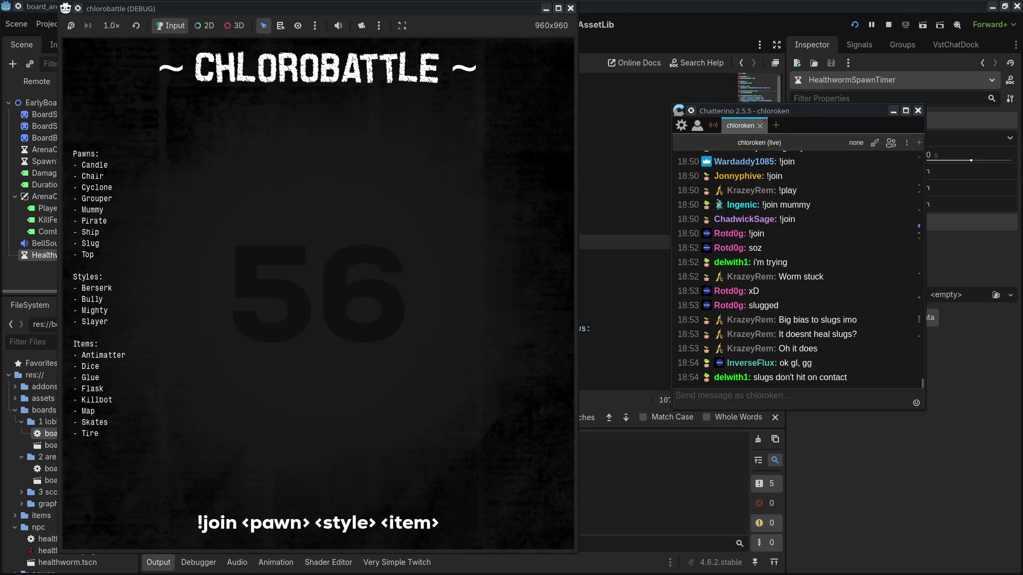
Minimize the editor and send !join from the chat to enter the match.
click(991, 8)
drag(814, 111, 791, 30)
key(Up)
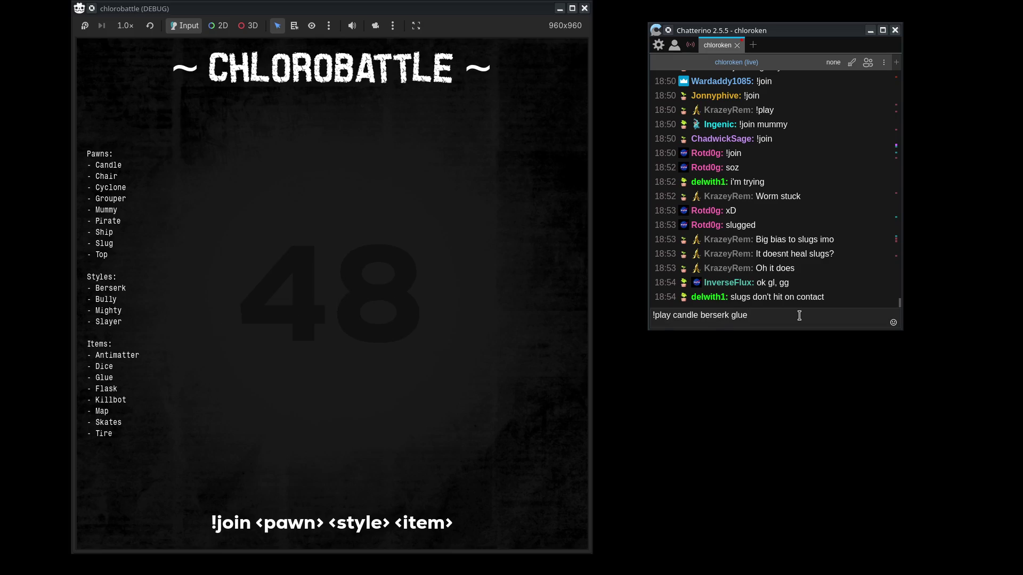
key(BackSpace)
key(BackSpace)
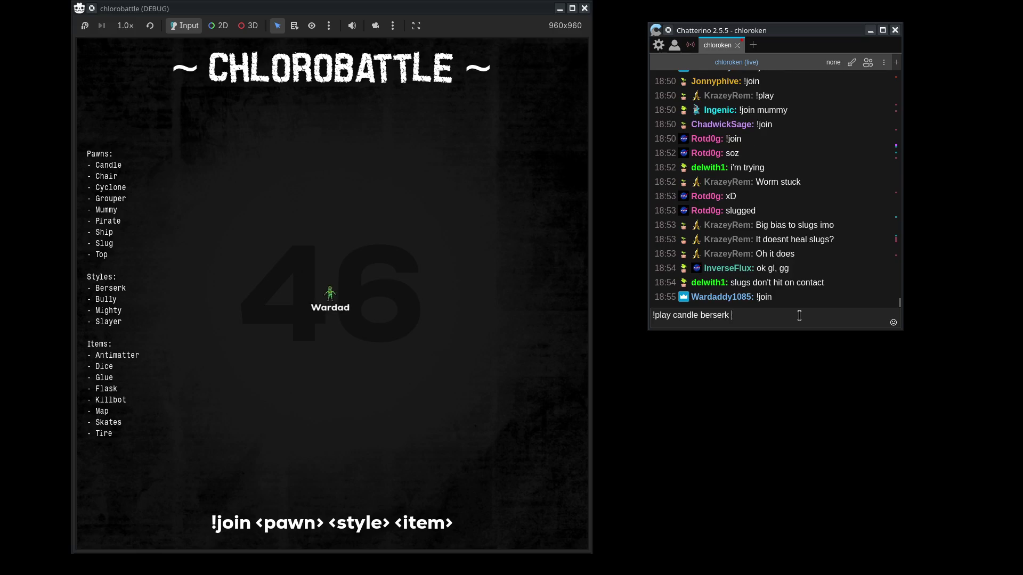
text(oin)
key(Return)
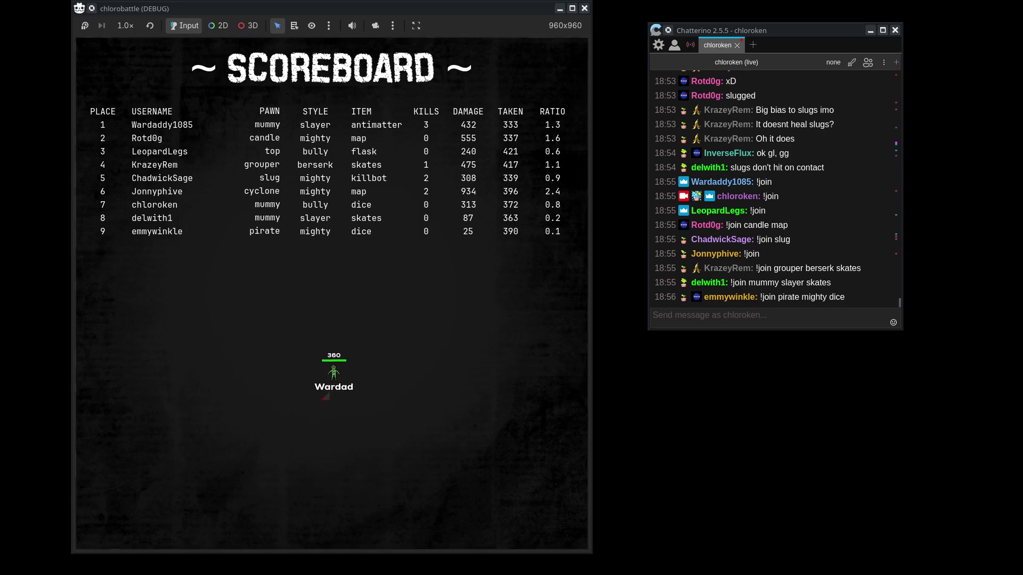
Back in the editor, declare var wormRotation below wormDirection in healthworm.gd and save.
key(alt+Tab)
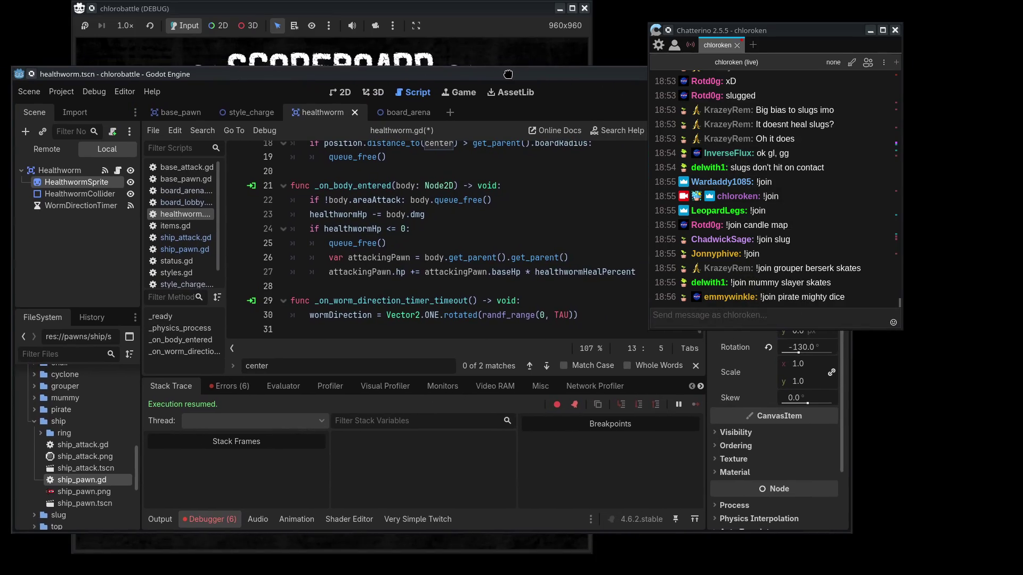
scroll(481, 244, up, 6)
click(468, 238)
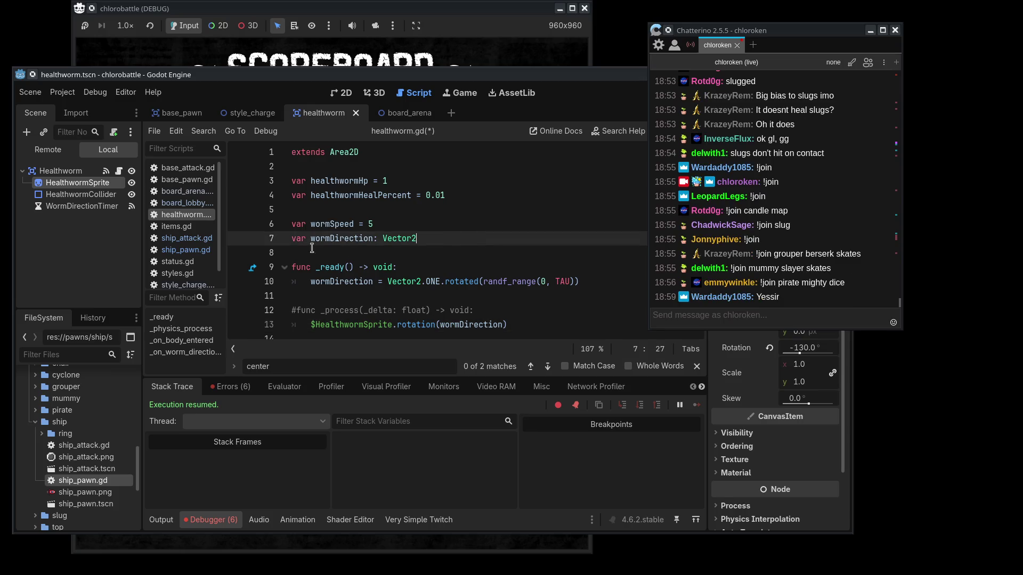
drag(331, 235, 374, 238)
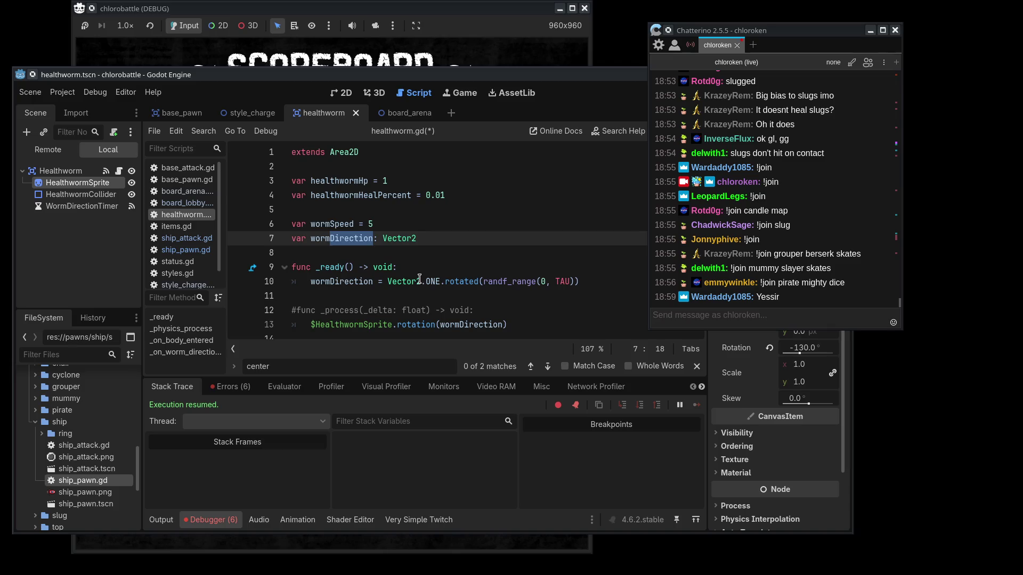
click(424, 233)
scroll(447, 245, down, 3)
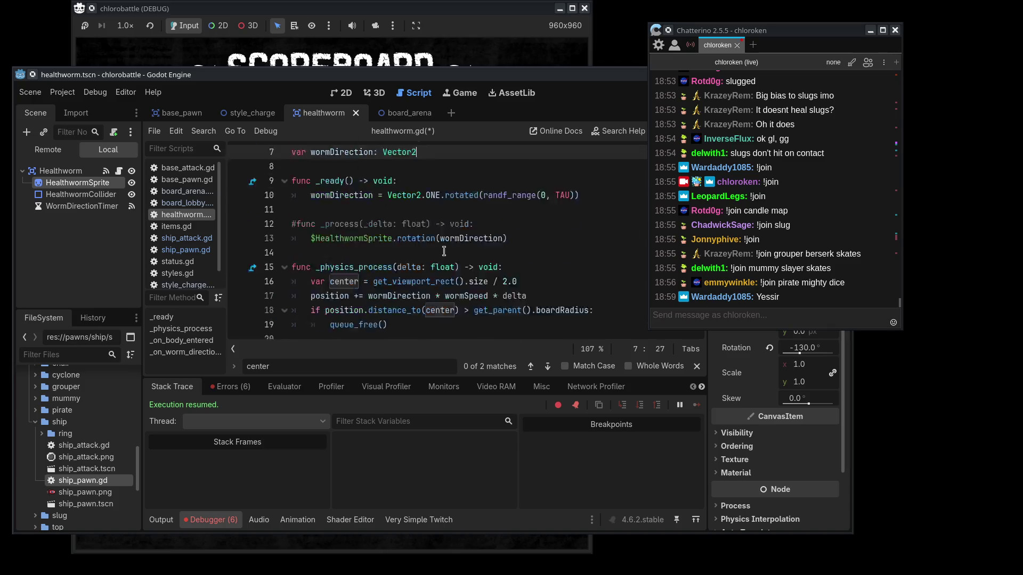
scroll(491, 273, up, 3)
key(Return)
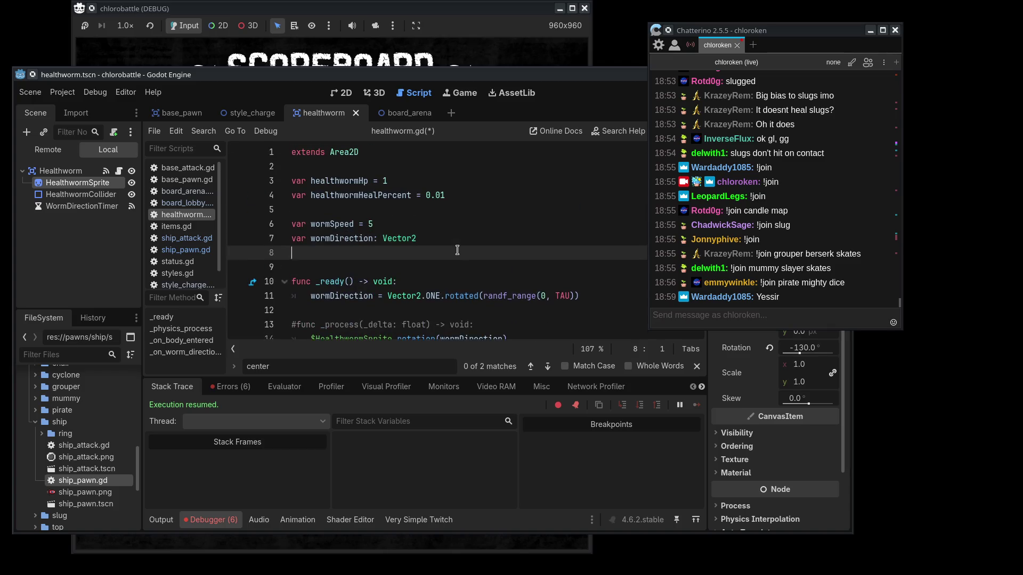
text(otation)
key(ctrl+s)
Copy the wormRotation name over wormDirection on line 14.
double_click(349, 246)
key(ctrl+c)
scroll(450, 301, down, 2)
double_click(459, 247)
key(ctrl+v)
scroll(467, 265, up, 1)
scroll(398, 233, down, 4)
Start a 'wormRotation =' line in the direction timer callback.
click(554, 302)
key(Return)
text(var w)
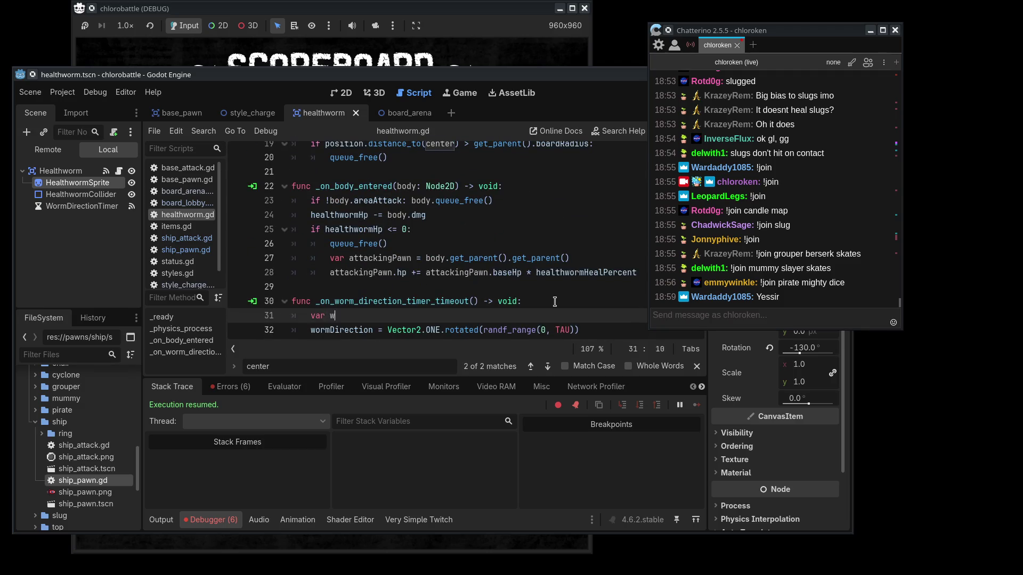
key(BackSpace)
key(BackSpace)
key(BackSpace)
key(BackSpace)
text(wormRotation )
text(=)
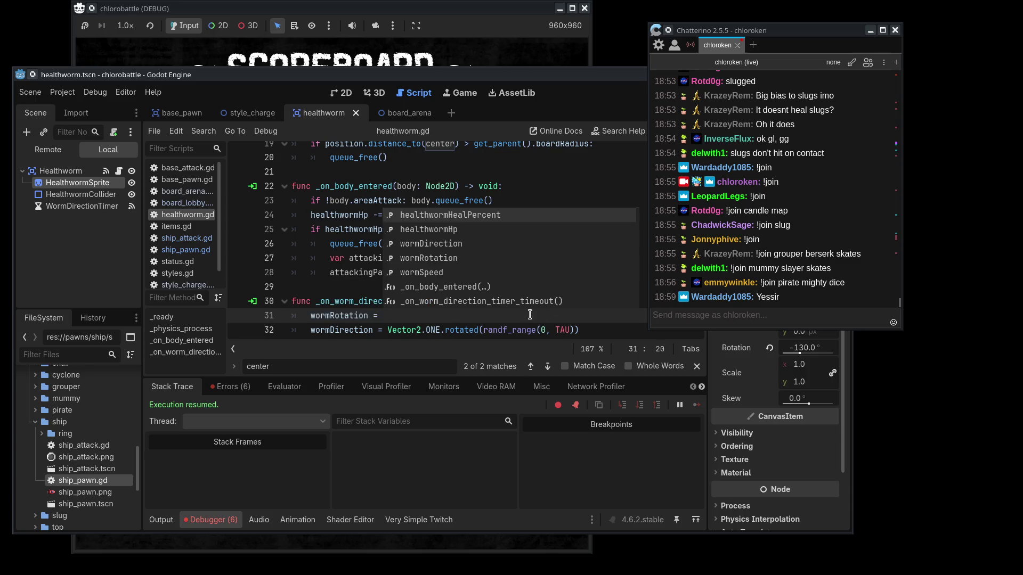
Move randf_range(0, TAU) into wormRotation, pass wormRotation to rotated(), and save with F5.
scroll(488, 325, down, 1)
click(487, 316)
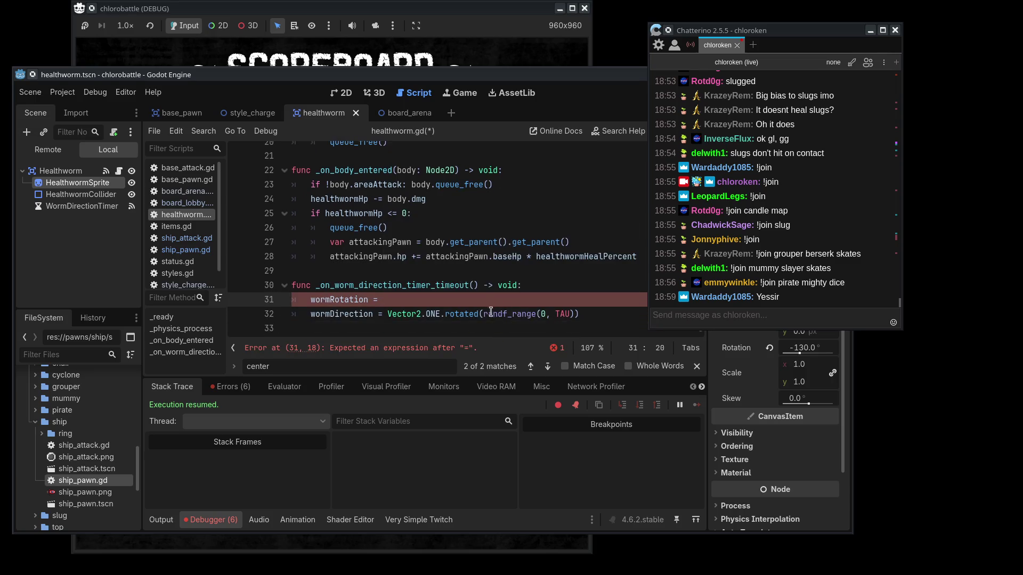
shift+click(576, 314)
key(ctrl+x)
click(381, 300)
key(ctrl+v)
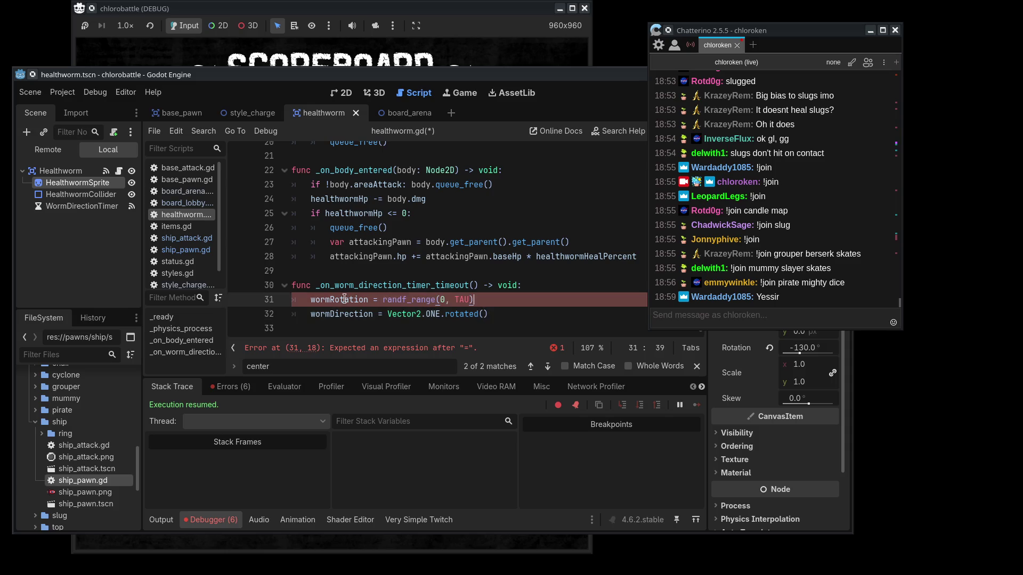
click(486, 322)
text(wormRotation)
click(560, 265)
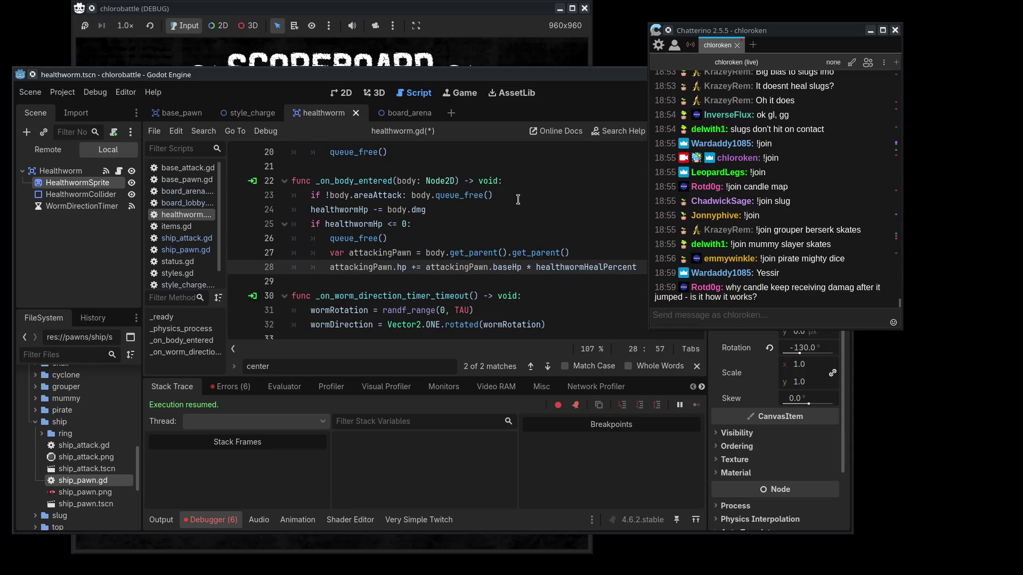
scroll(520, 240, up, 6)
key(F5)
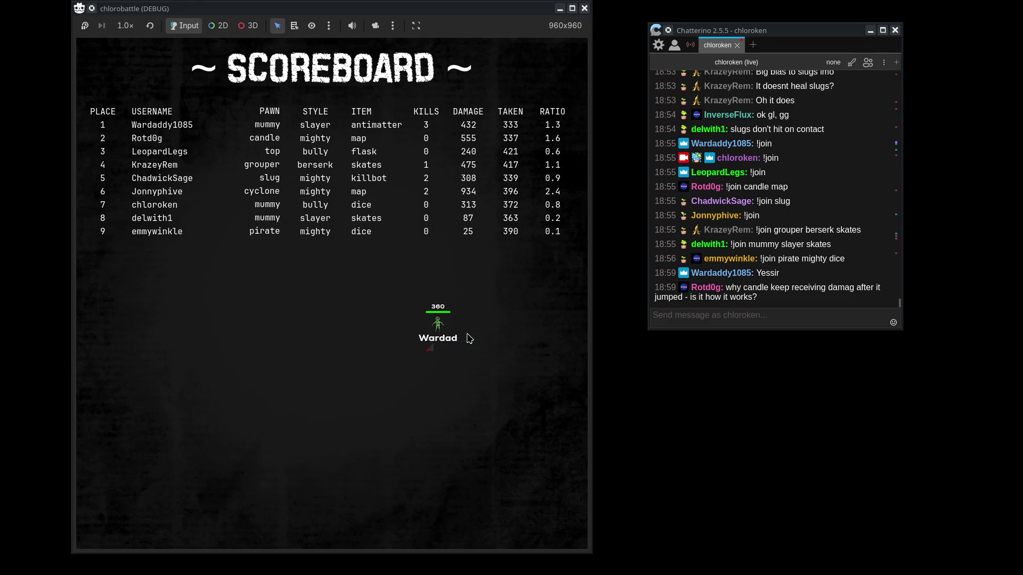
Switch to the wiki's Status page and scroll to the Dot section, selecting its heading.
drag(790, 288, 878, 307)
click(878, 307)
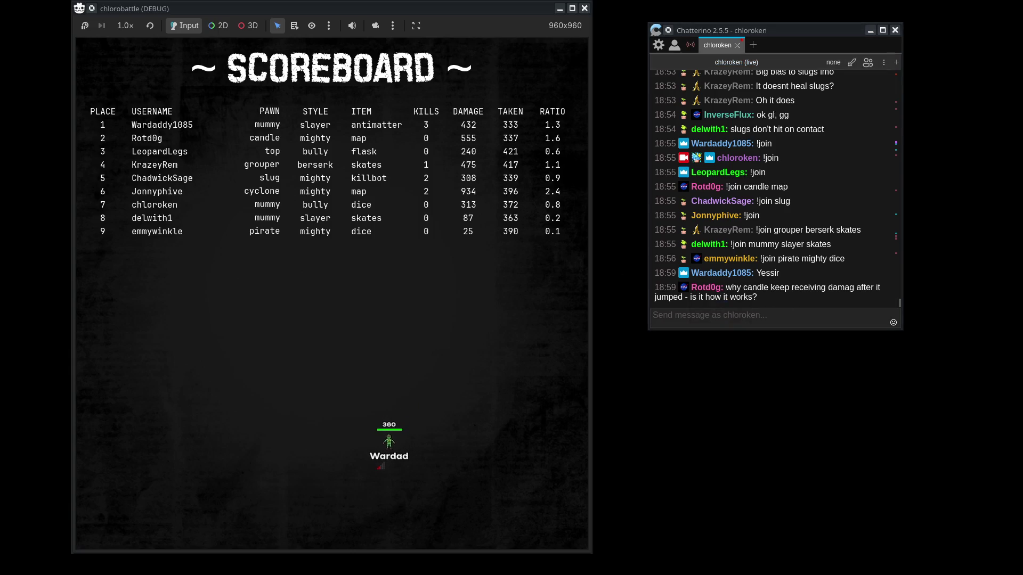
key(alt+Tab)
scroll(199, 175, down, 6)
mouse_move(206, 160)
mouse_down()
mouse_move(421, 243)
mouse_move(160, 160)
mouse_move(397, 258)
mouse_move(599, 155)
mouse_up()
double_click(598, 155)
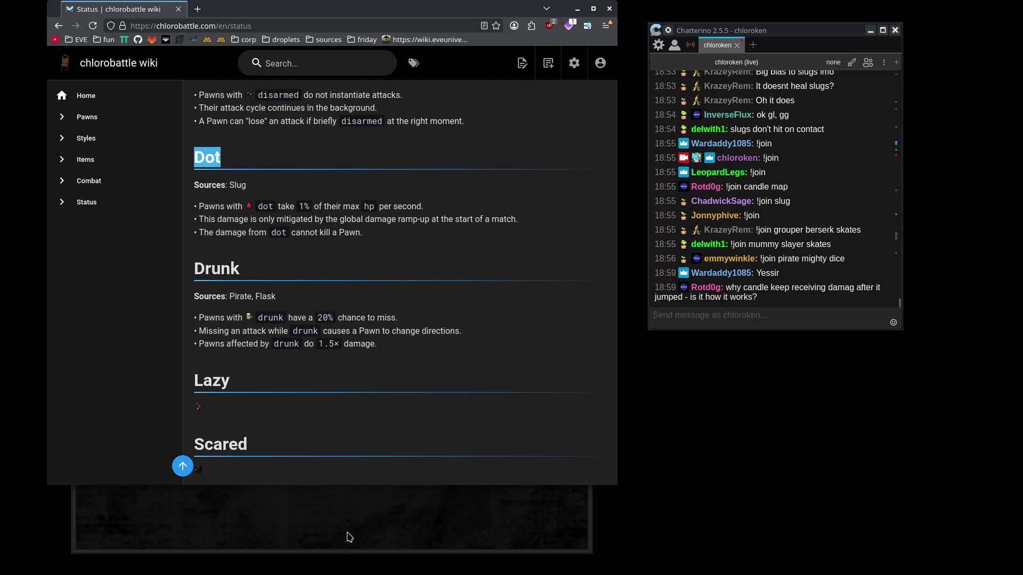
Switch back to the Godot editor showing healthworm.gd.
key(alt+Tab)
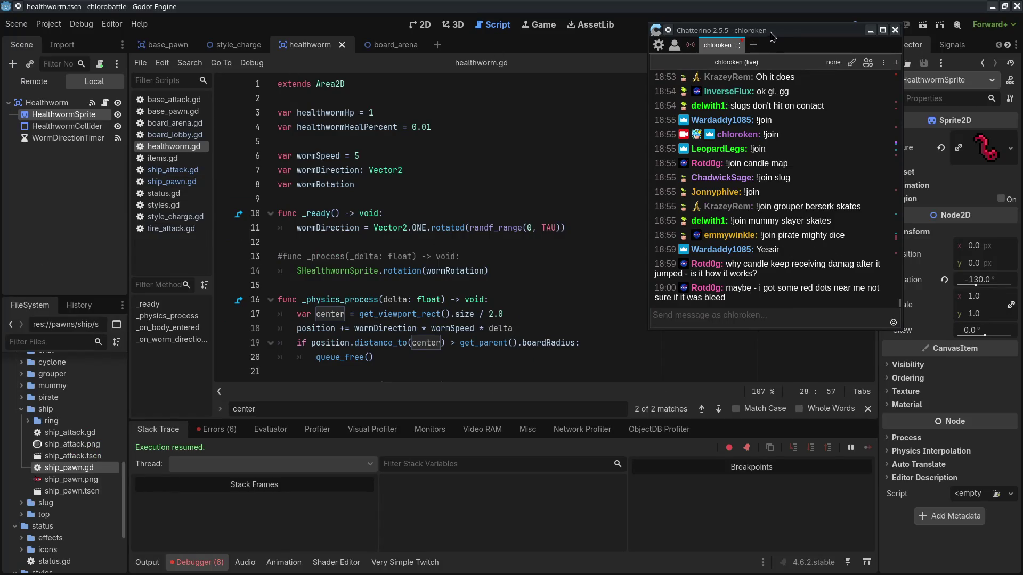
In board_arena.gd, add var healthwormCooldownMin = 5.0 below the healthwormNpc export.
click(870, 31)
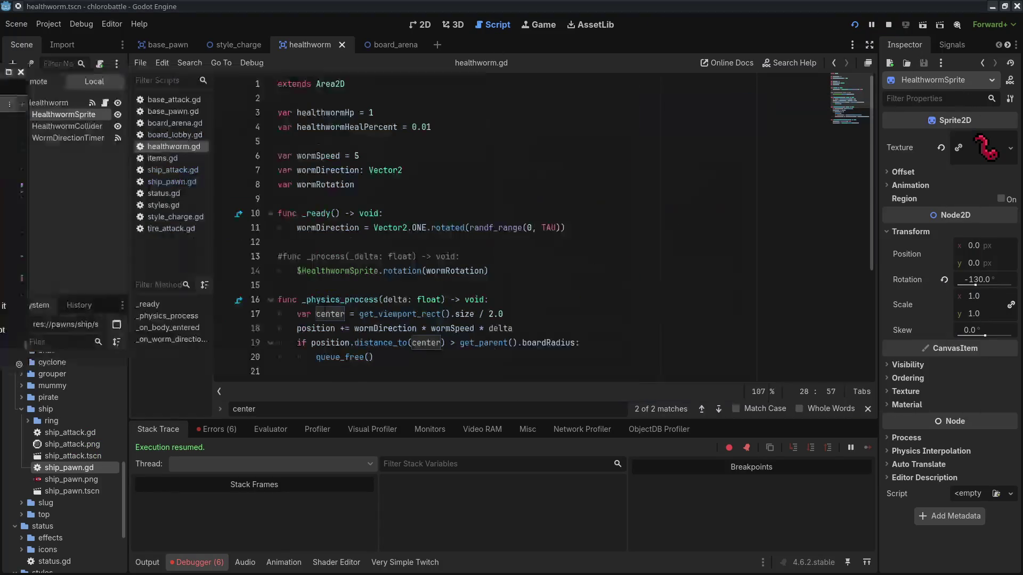
click(196, 135)
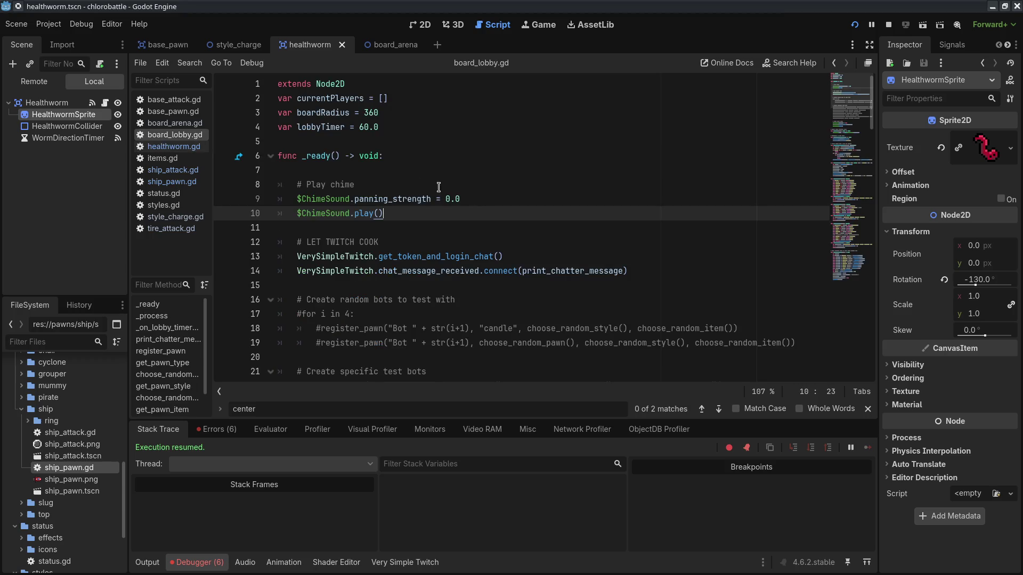
key(ctrl+shift+comma)
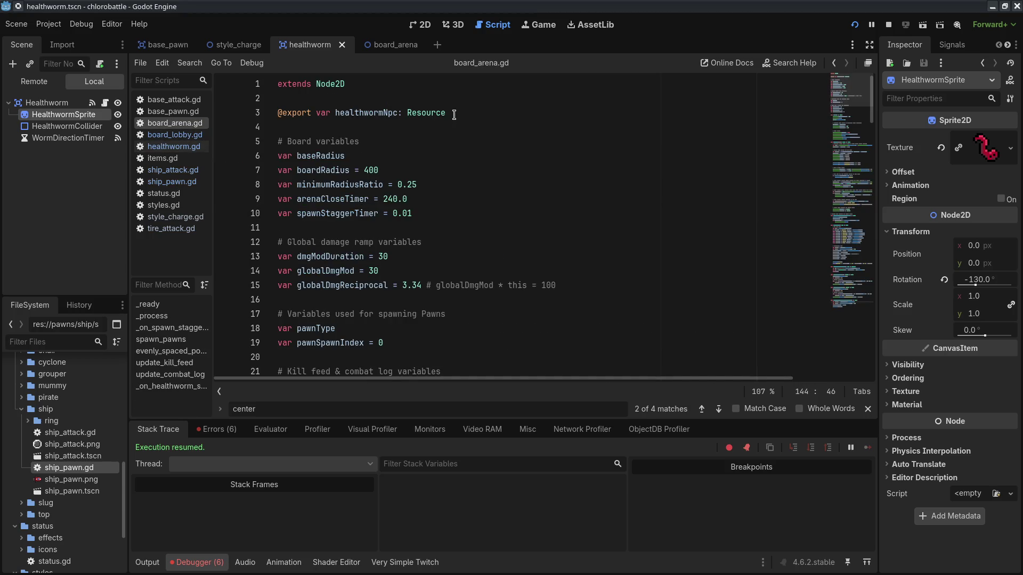
scroll(452, 117, down, 6)
scroll(448, 127, up, 6)
click(453, 127)
click(477, 115)
key(Return)
text(va)
text(althwormCooldownMin =)
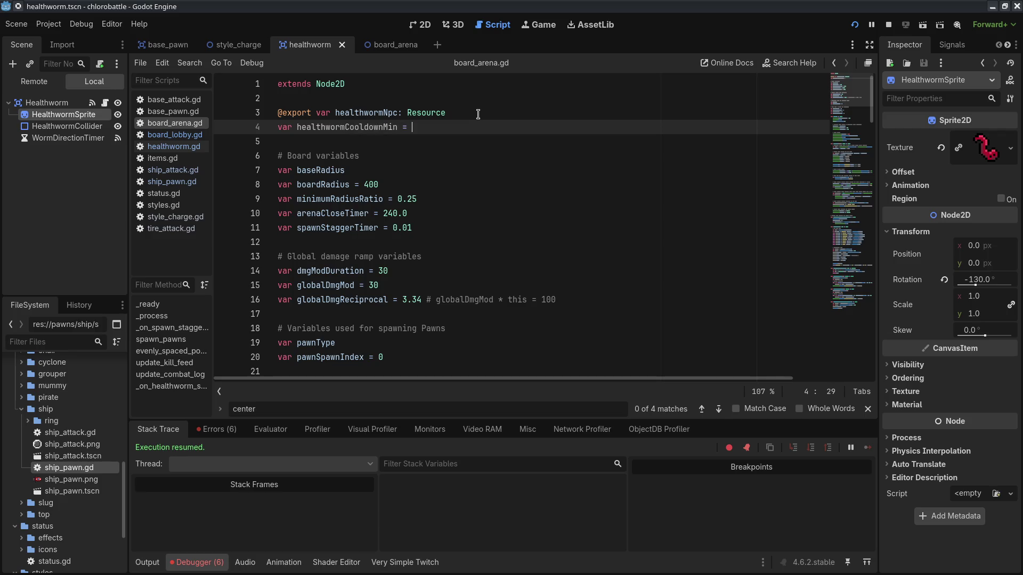
text(5.)
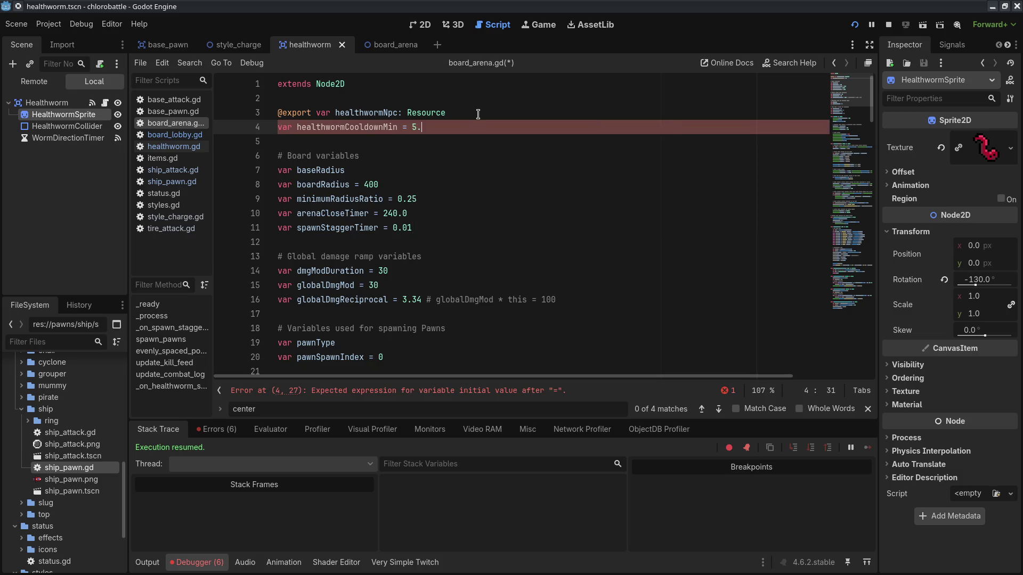
key(BackSpace)
Duplicate it as healthwormCooldownMax with value 10.0 and save board_arena.gd.
key(ctrl+shift+d)
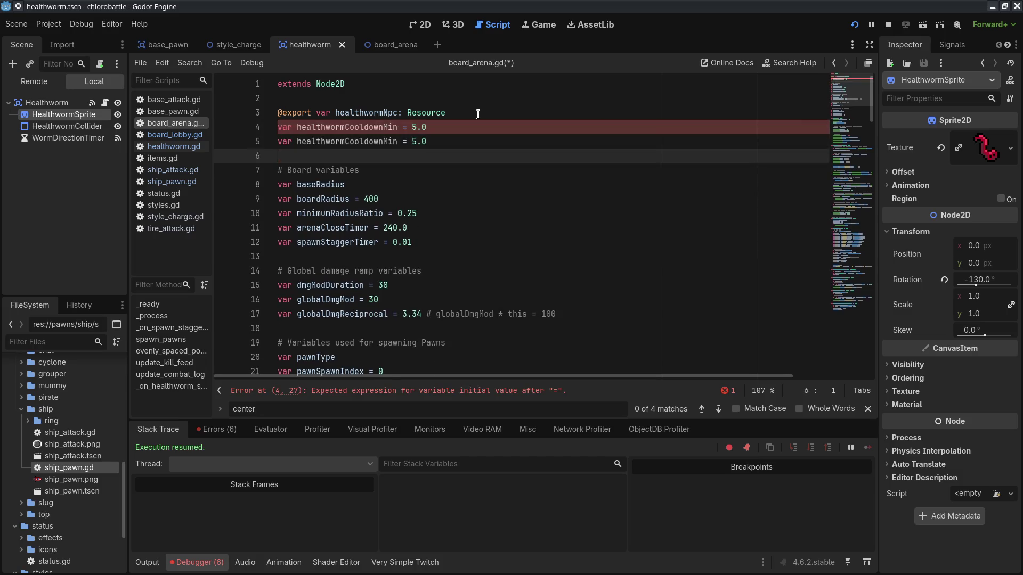
key(Down)
click(397, 141)
key(BackSpace)
key(BackSpace)
text(ax)
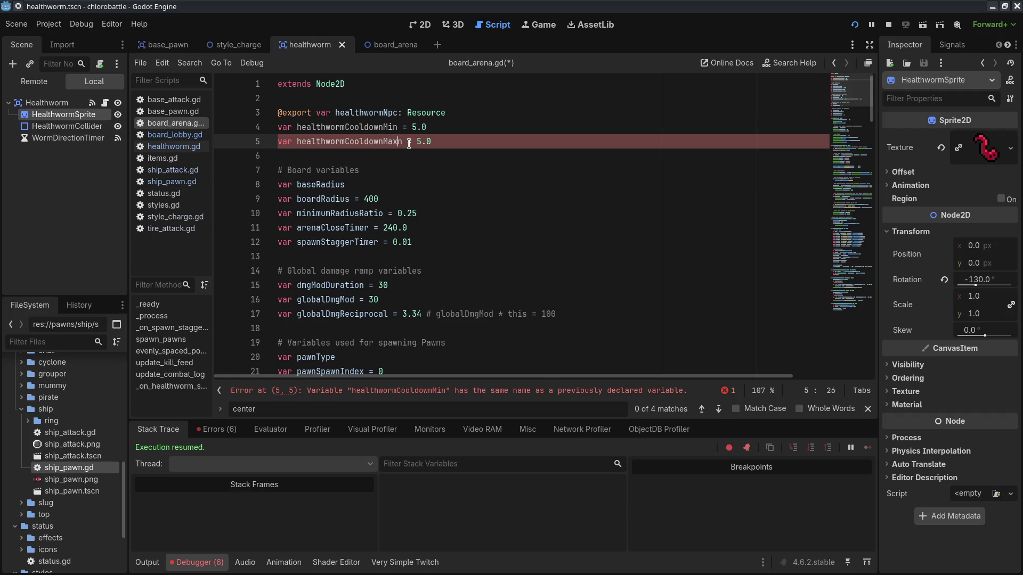
click(416, 143)
key(BackSpace)
text(10)
key(ctrl+s)
scroll(507, 138, down, 7)
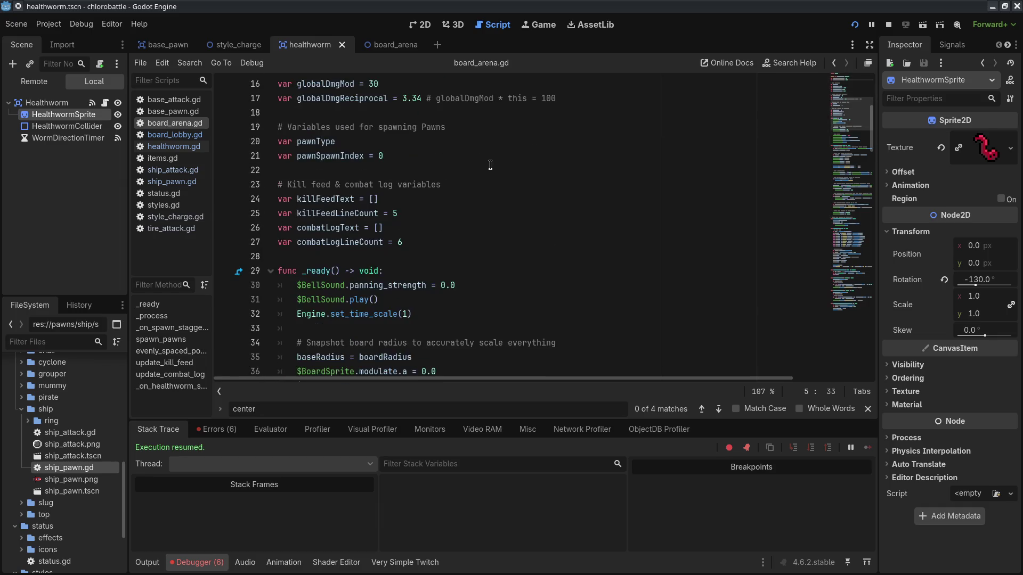
Open the board_arena scene and move HealthwormSpawnTimer below ArenaCloseTimer.
click(72, 138)
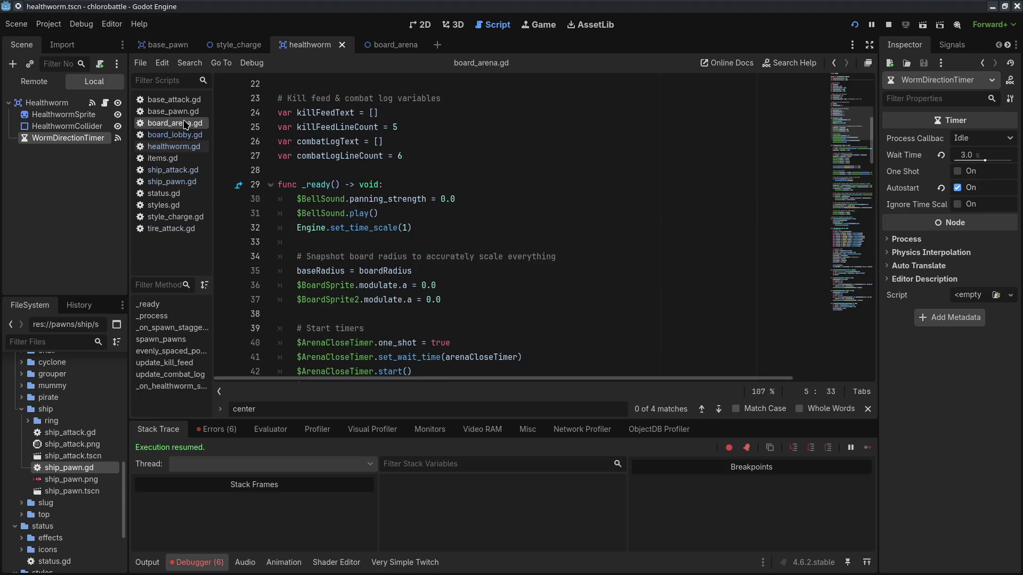
click(373, 45)
mouse_move(74, 258)
mouse_down()
mouse_move(80, 152)
mouse_move(89, 163)
mouse_up()
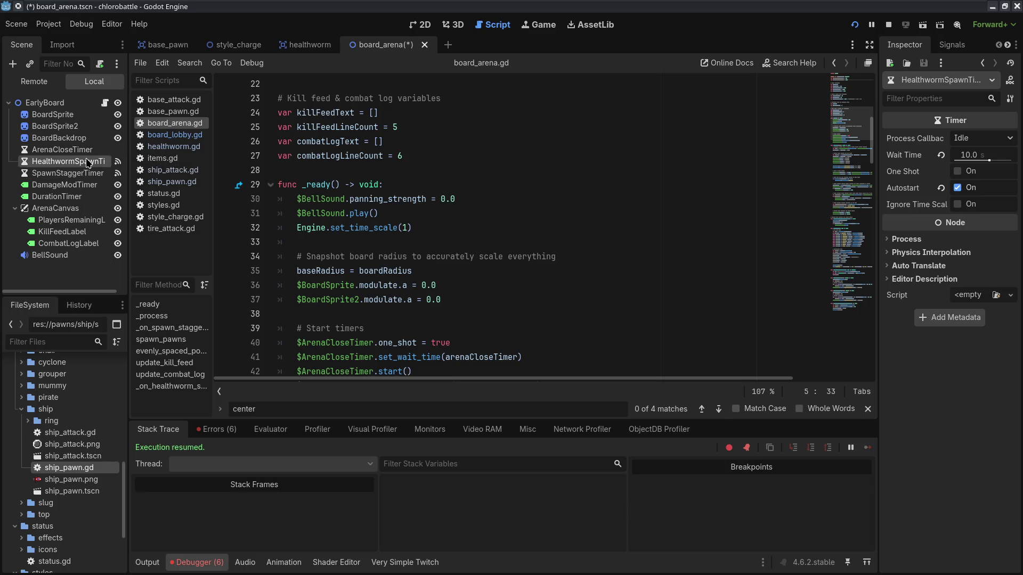
scroll(450, 257, up, 1)
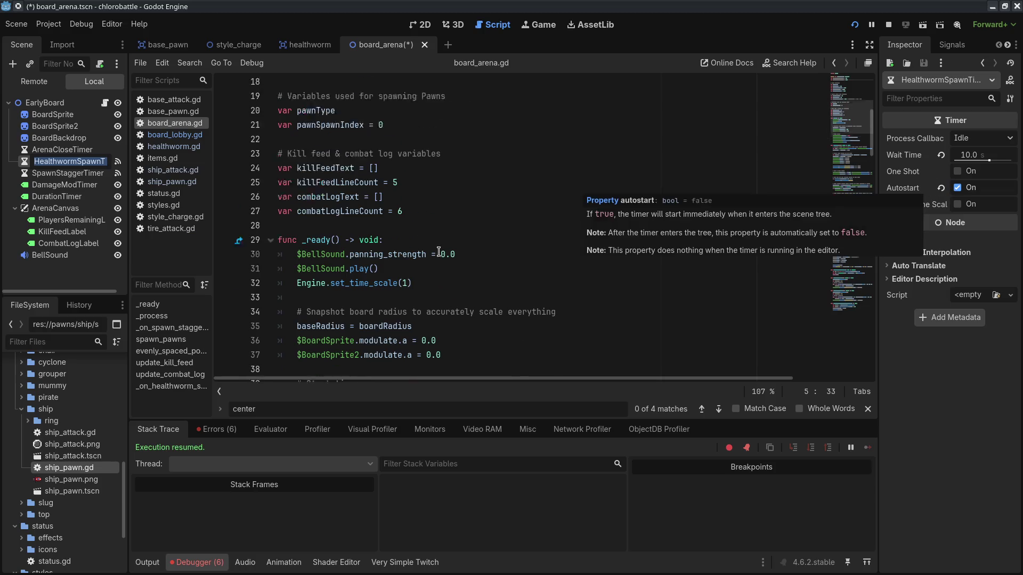
scroll(450, 257, up, 6)
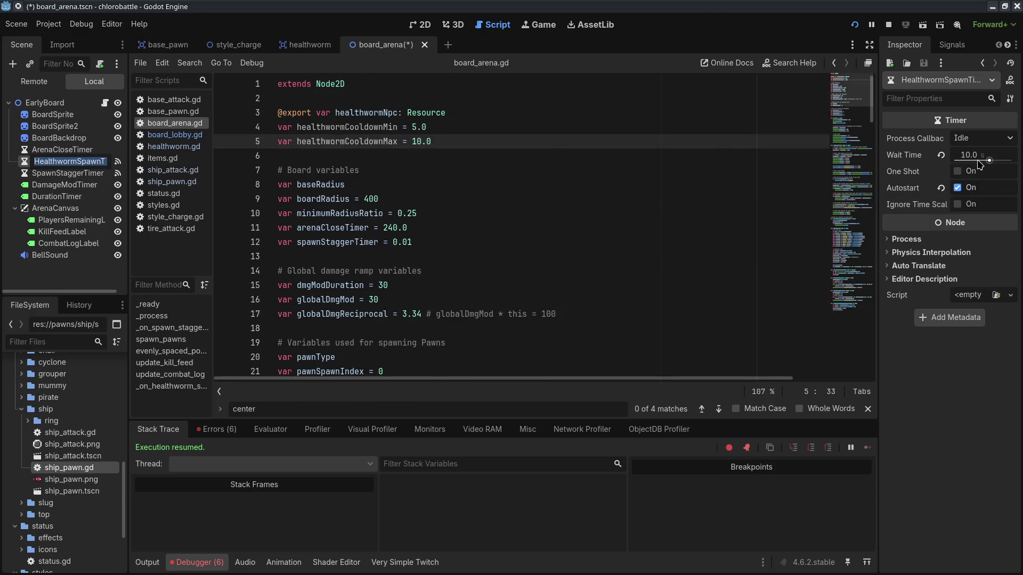
Turn off the spawn timer's Autostart and revert its Wait Time to 1.0.
click(957, 187)
click(941, 155)
click(421, 228)
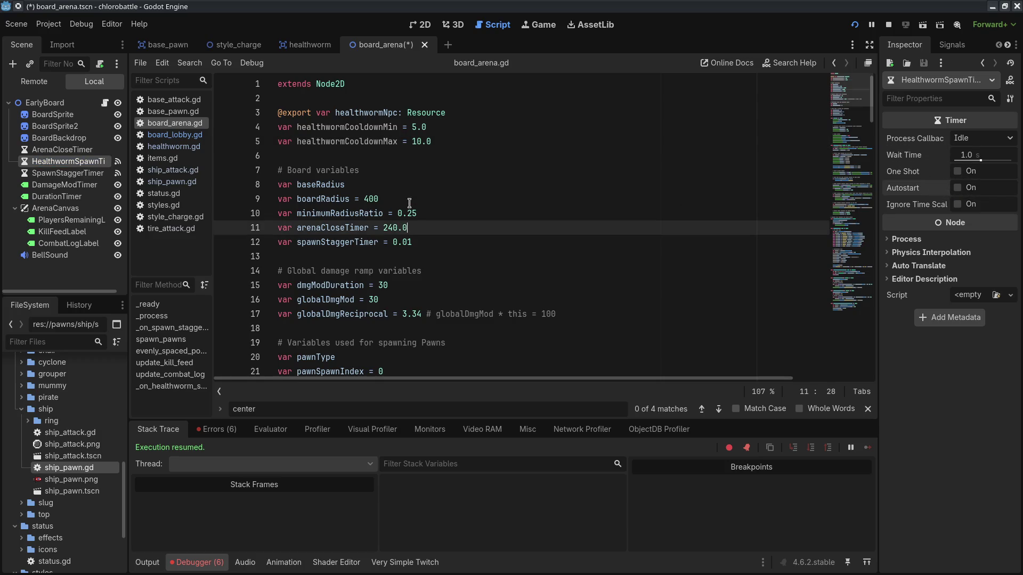
scroll(384, 147, down, 9)
click(451, 101)
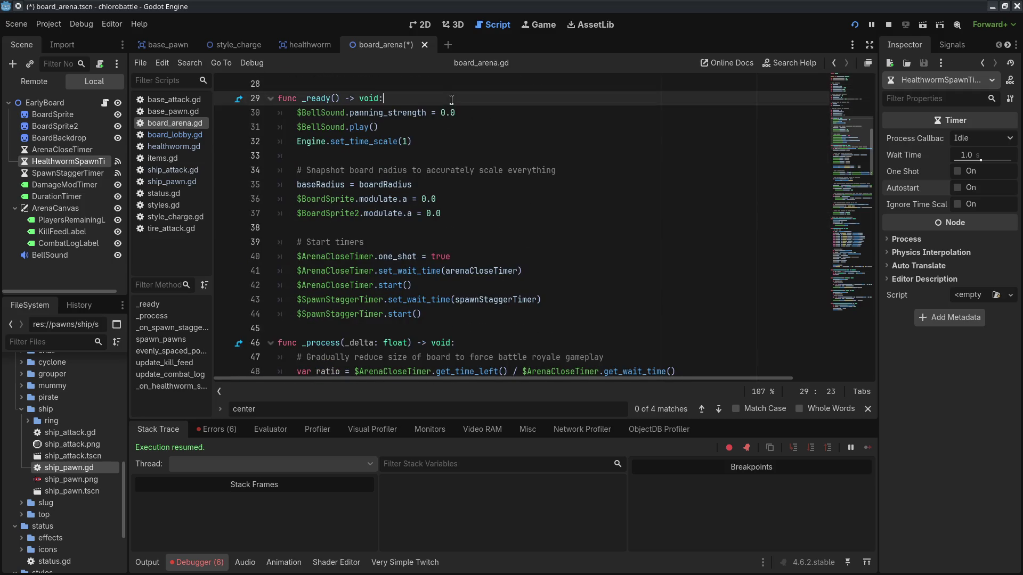
Make HealthwormSpawnTimer one-shot at the top of _ready.
key(Return)
key(Return)
key(Up)
text(HealthwormSpawn)
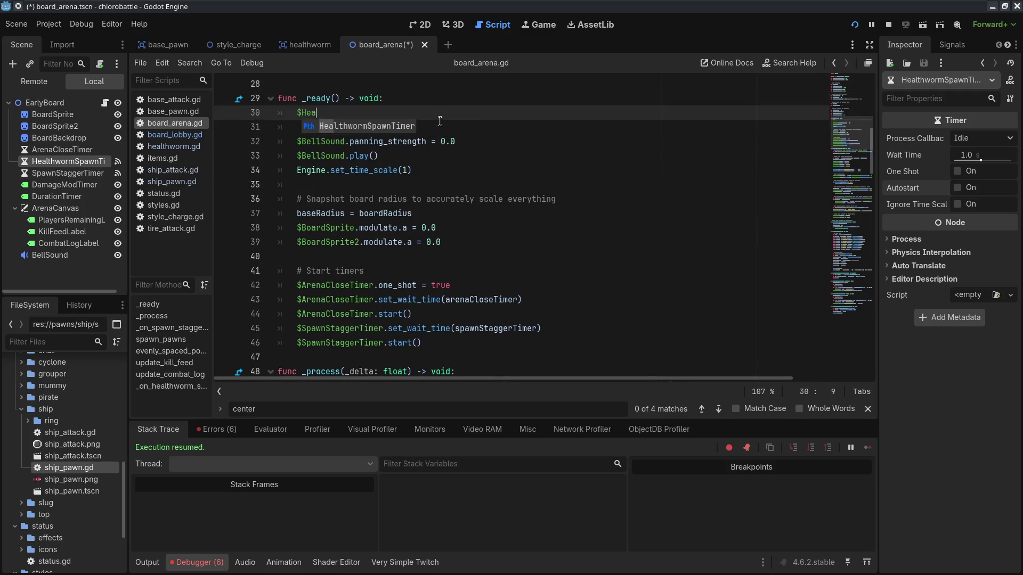
text(Timer.one_shot)
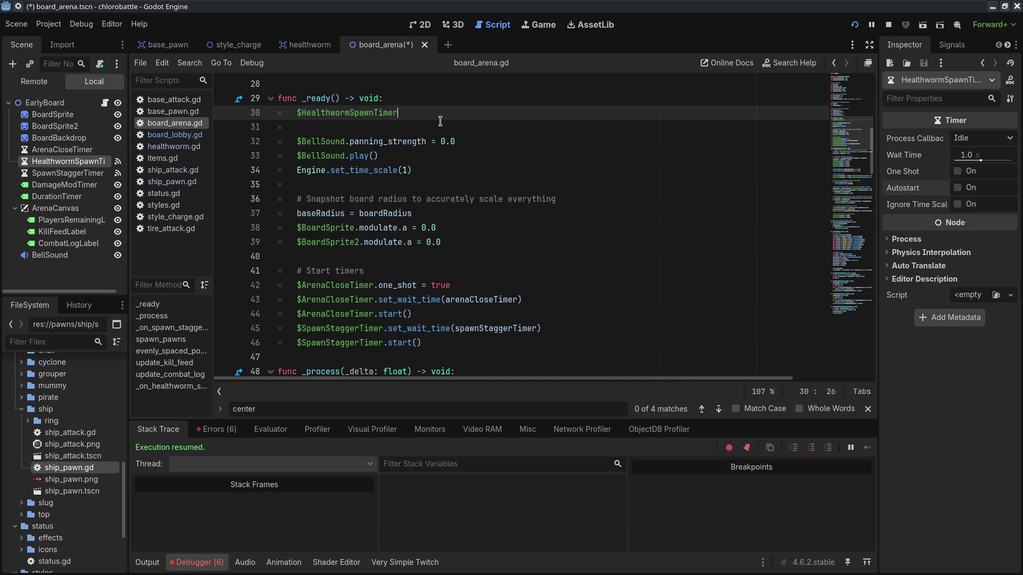
text( = true)
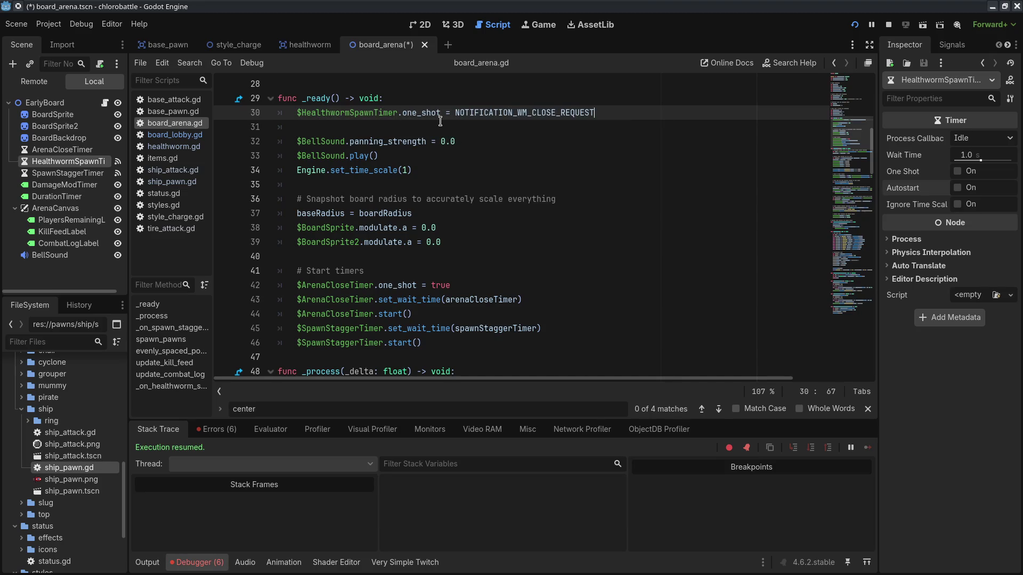
key(Return)
Start HealthwormSpawnTimer with randf_range(healthwormCooldownMin, healthwormCooldownMax) as its wait time.
text(#Heal)
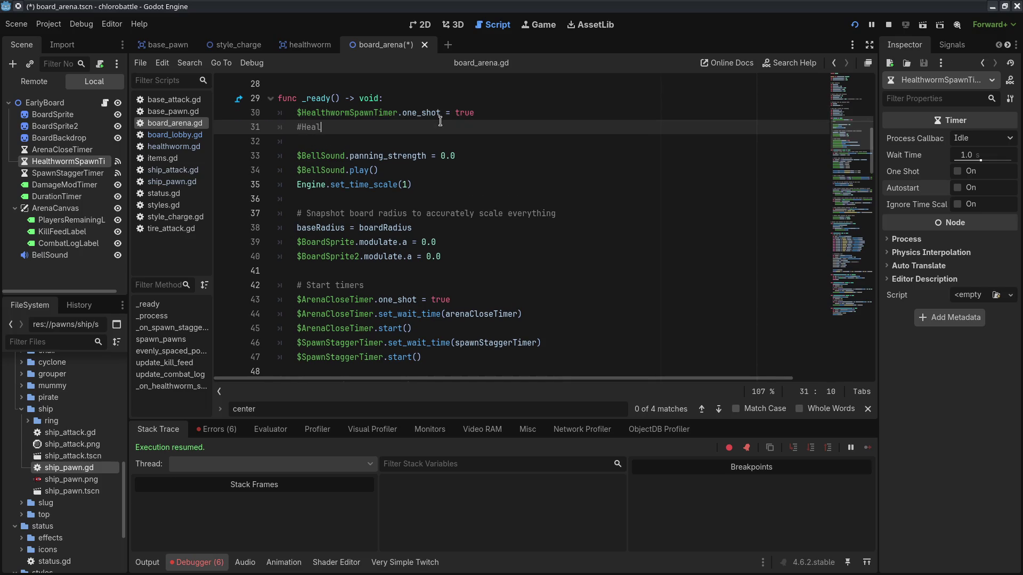
text(HealthwormSpawn)
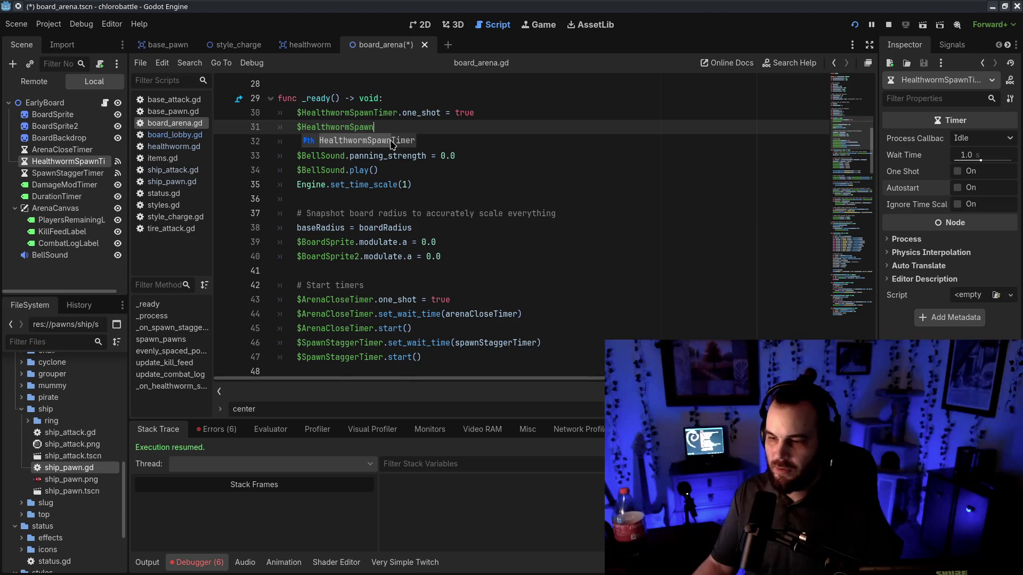
click(398, 117)
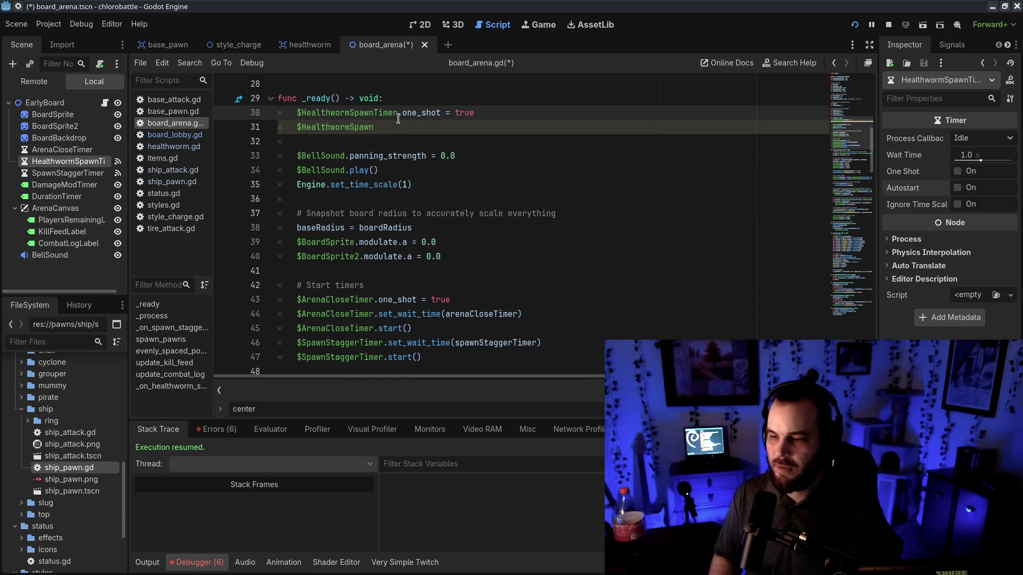
text(Timer.start)
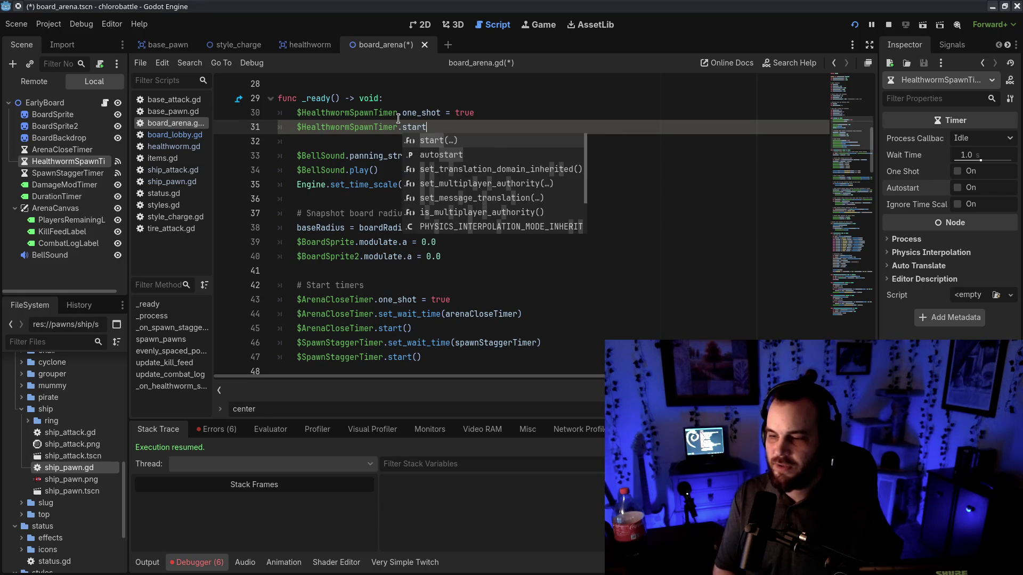
key(Return)
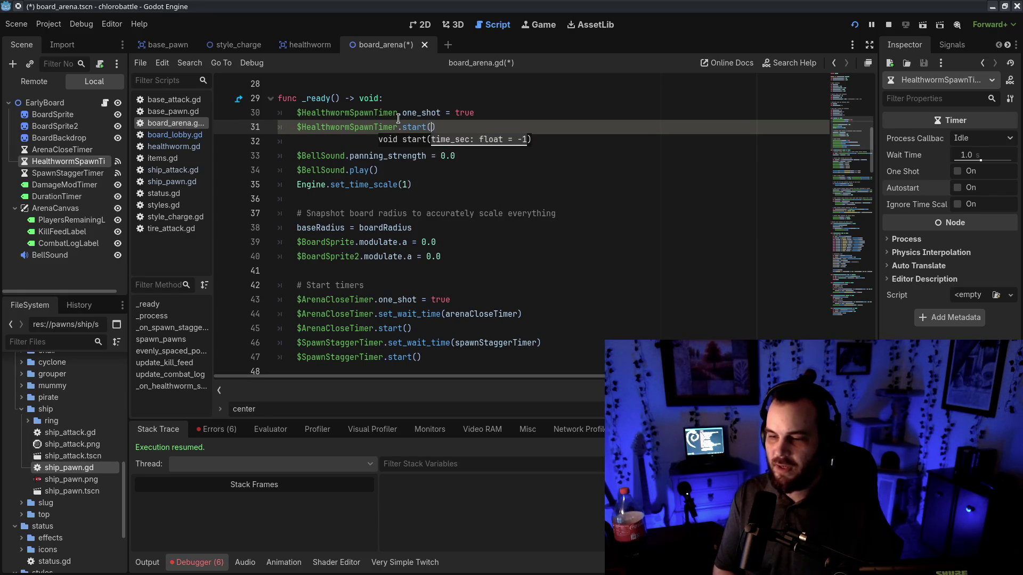
text(healthwo)
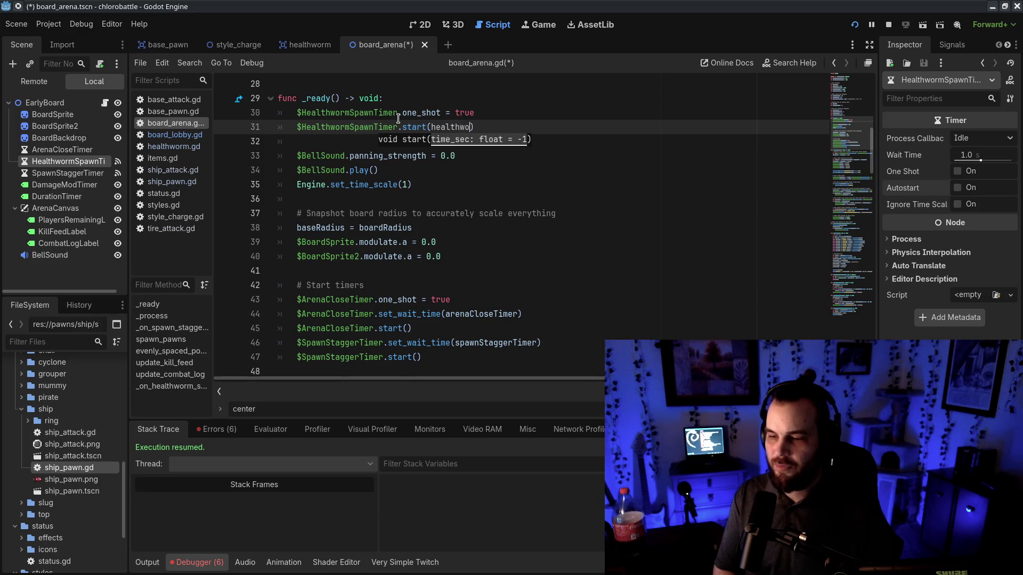
text(rmCooldownM)
key(Escape)
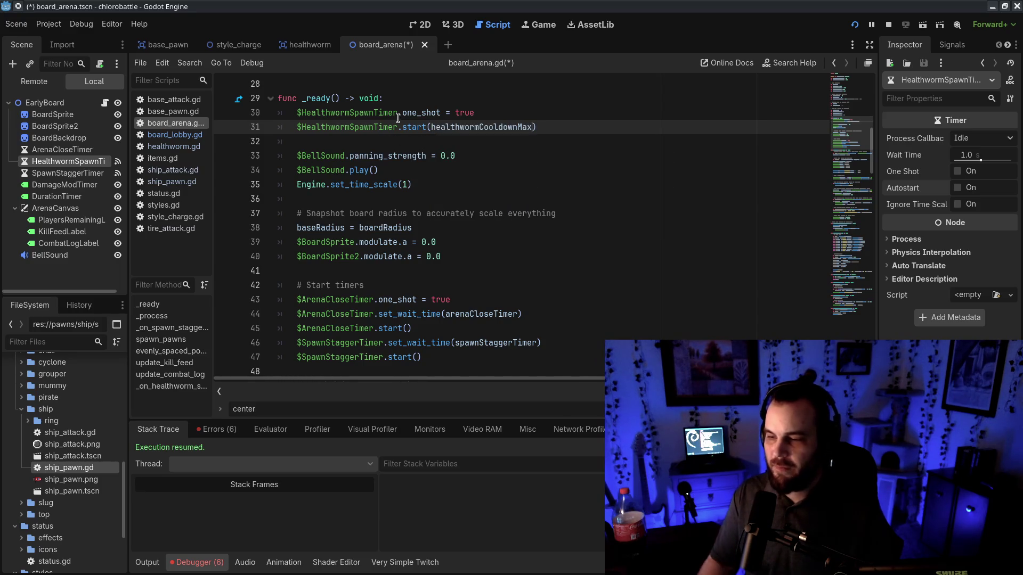
text(in, h)
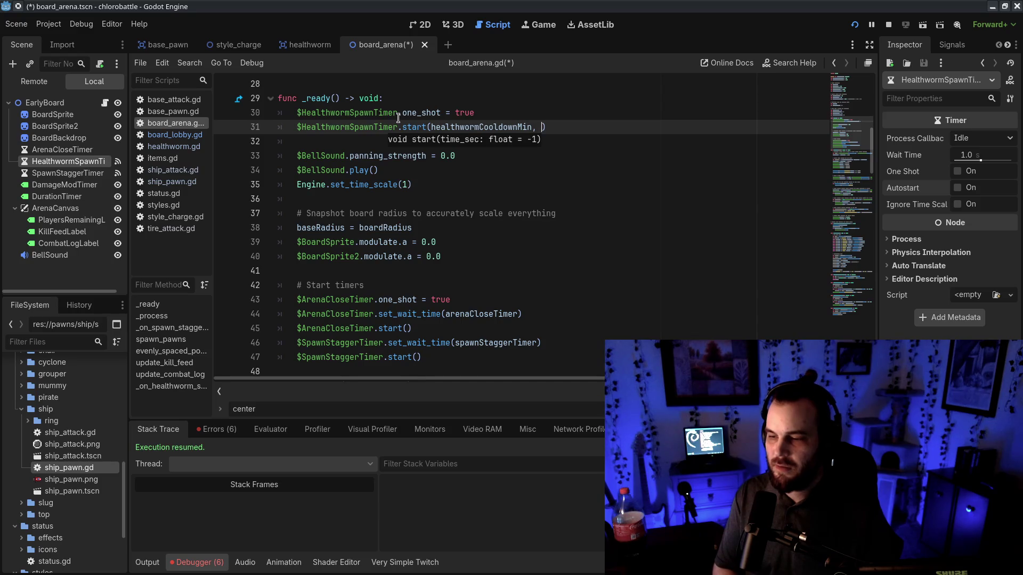
text(ealth)
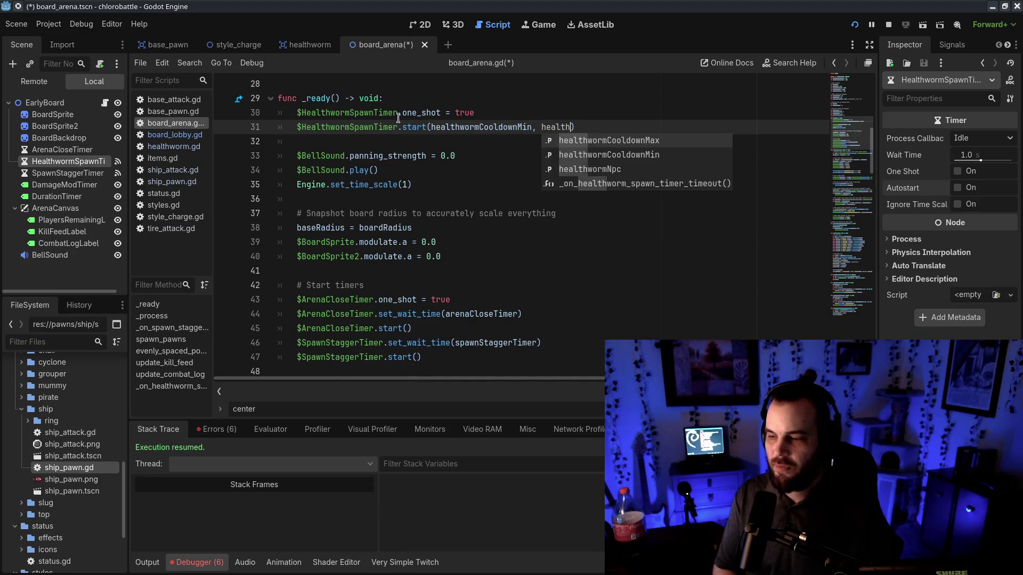
key(Return)
click(431, 132)
text(rand)
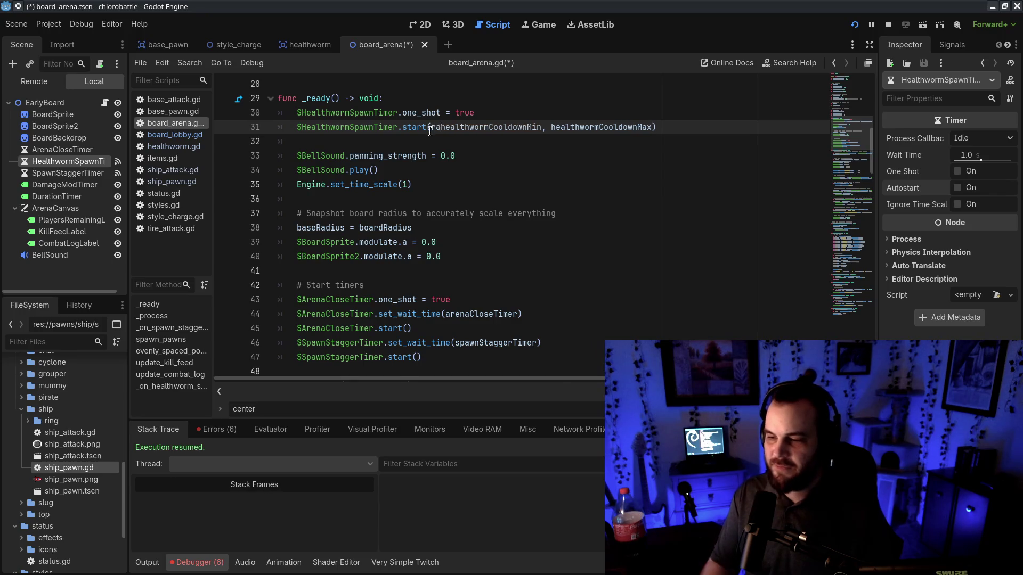
text(f_r)
key(Return)
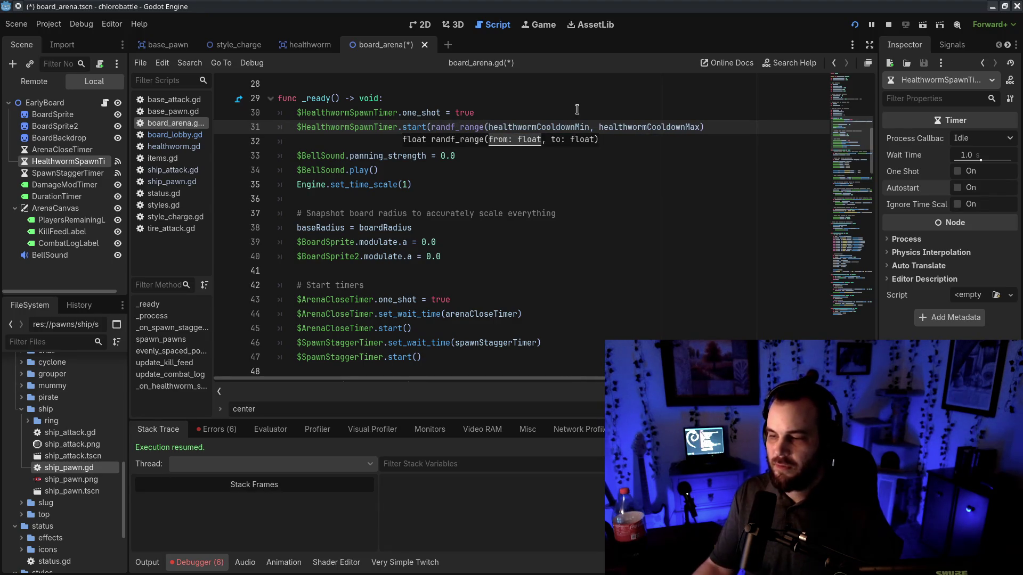
Close the start call's parenthesis and save board_arena.gd.
click(706, 126)
text())
key(Down)
key(ctrl+s)
scroll(622, 280, down, 20)
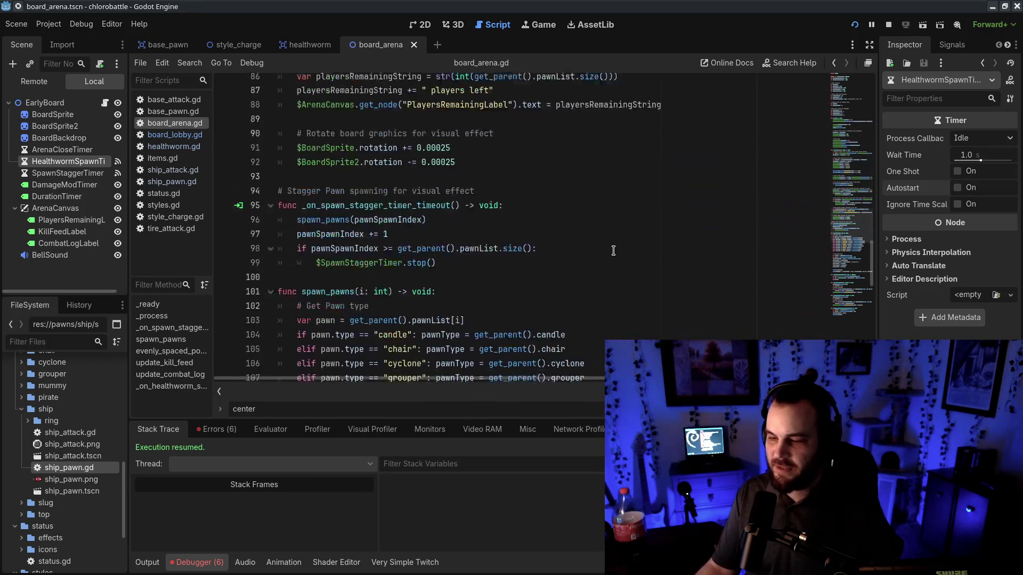
Paste the HealthwormSpawnTimer.start restart line into _on_healthworm_spawn_timer_timeout.
scroll(599, 244, down, 3)
scroll(852, 309, up, 3)
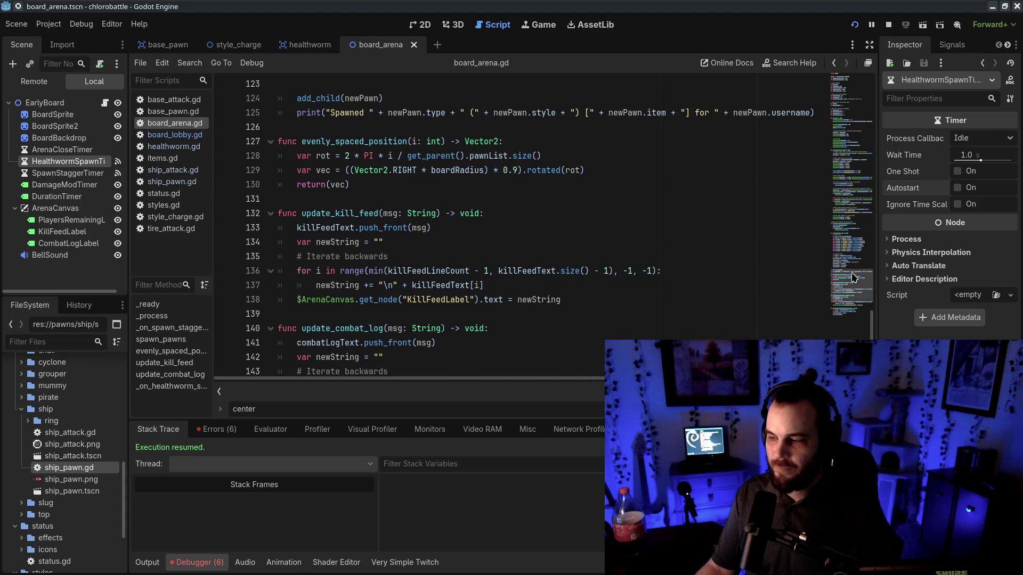
scroll(849, 335, down, 3)
drag(850, 336, 847, 126)
key(ctrl+s)
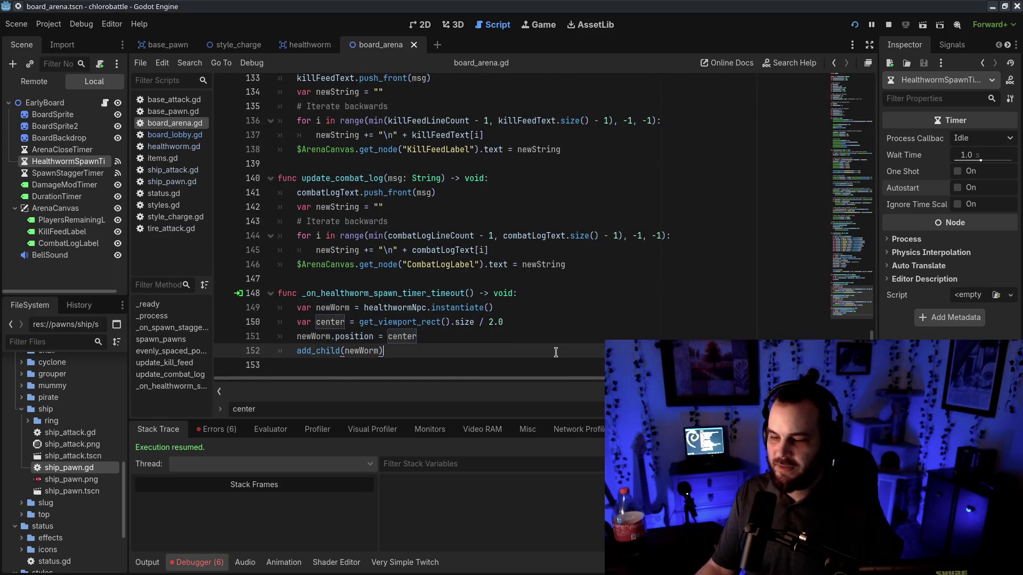
key(ctrl+v)
click(649, 321)
double_click(512, 365)
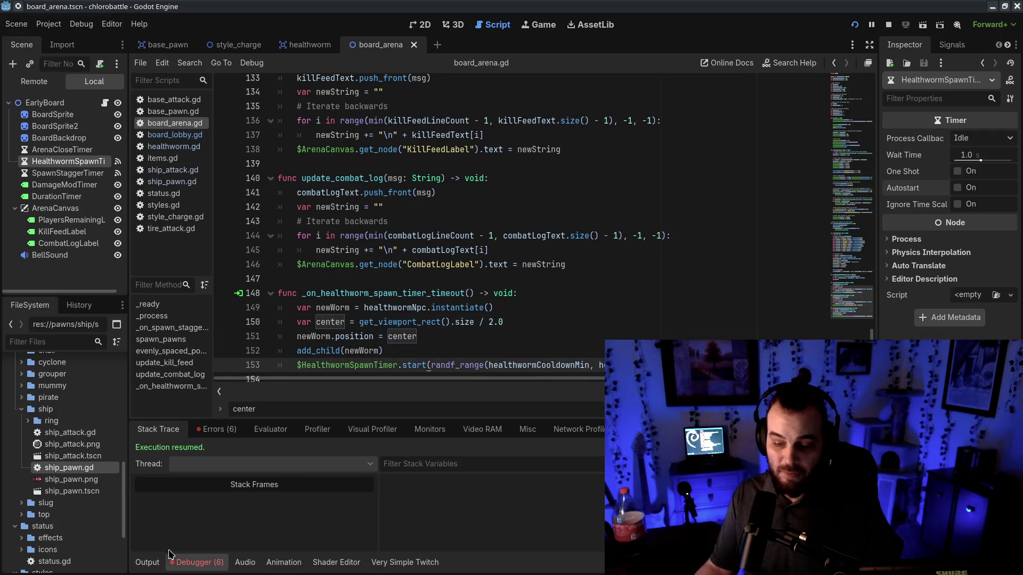
Check the output log and review the spawn handler's instantiate code.
click(146, 561)
scroll(533, 298, down, 3)
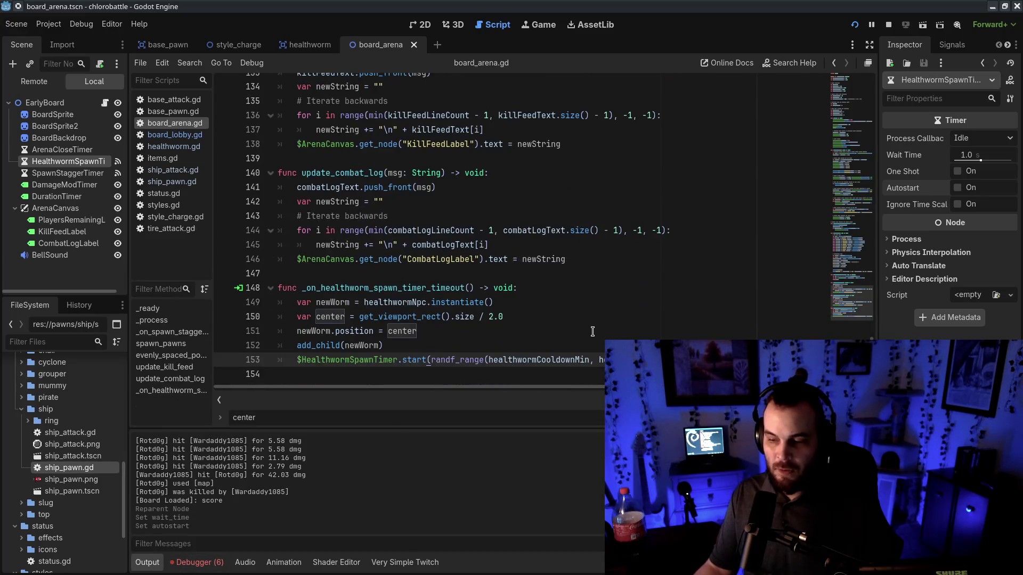
click(535, 304)
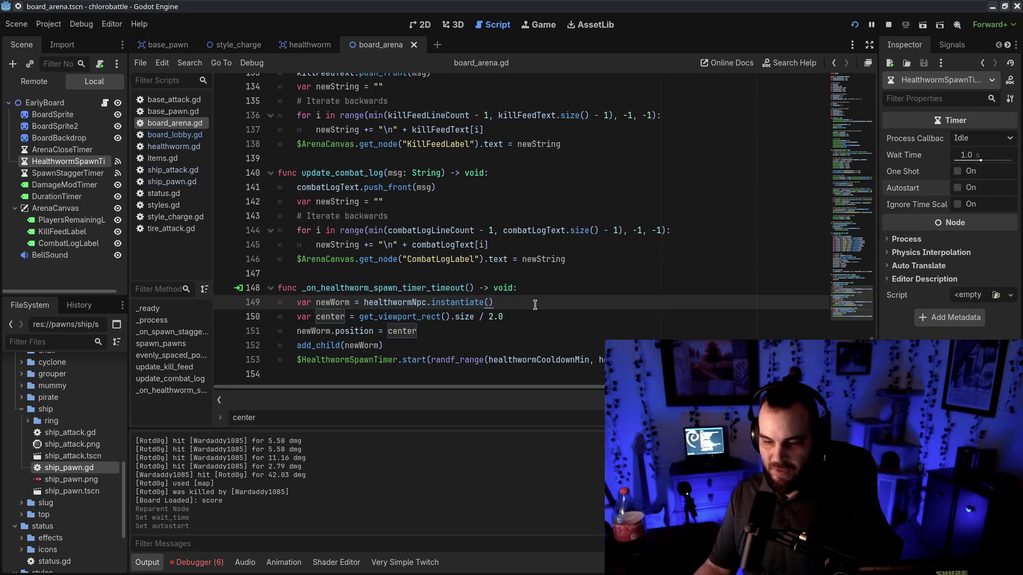
click(436, 270)
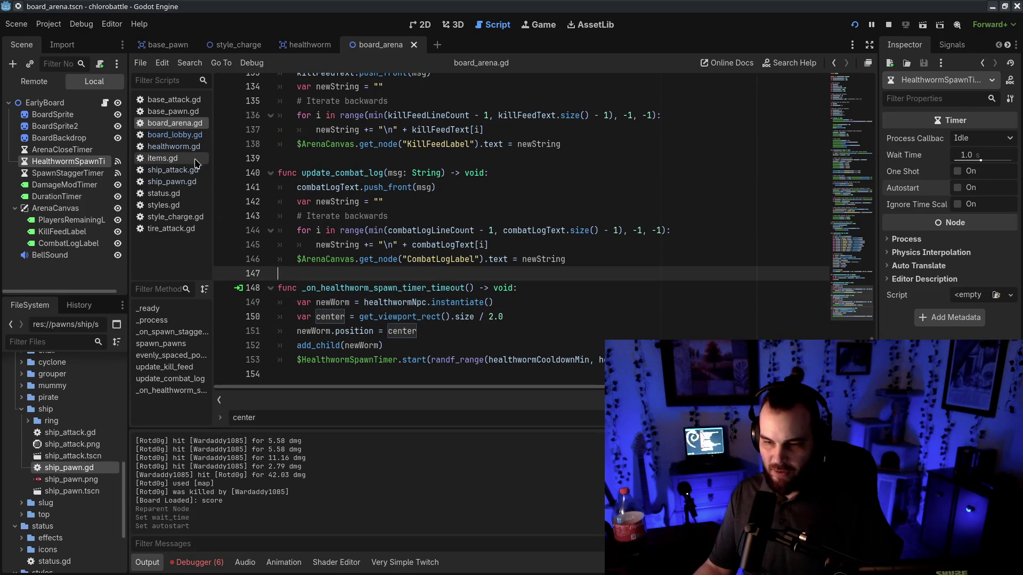
Open healthworm.gd and add blank lines around the areaAttack check in _on_body_entered.
click(171, 150)
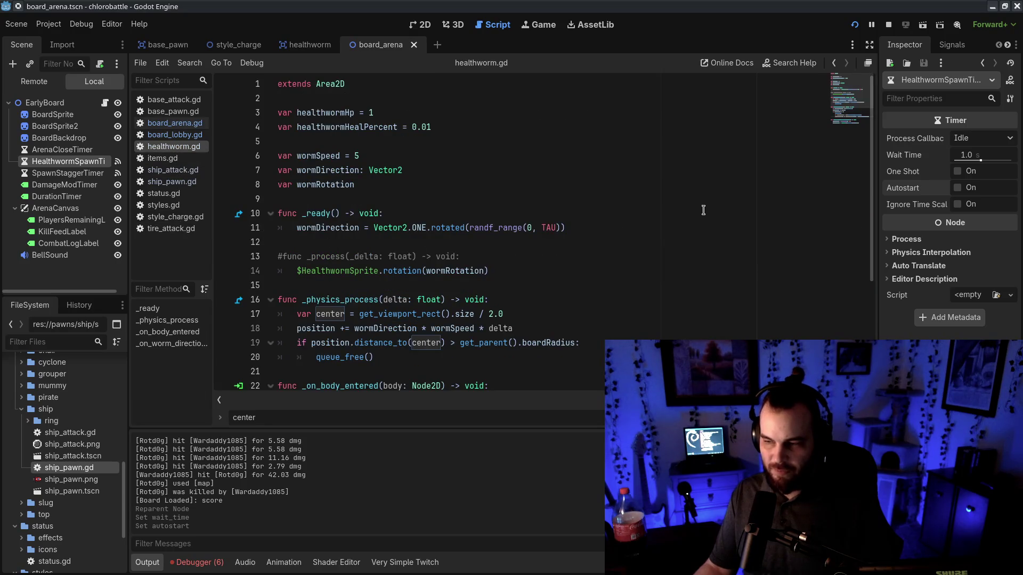
click(847, 112)
mouse_move(847, 112)
mouse_down()
mouse_move(845, 101)
mouse_move(836, 119)
mouse_up()
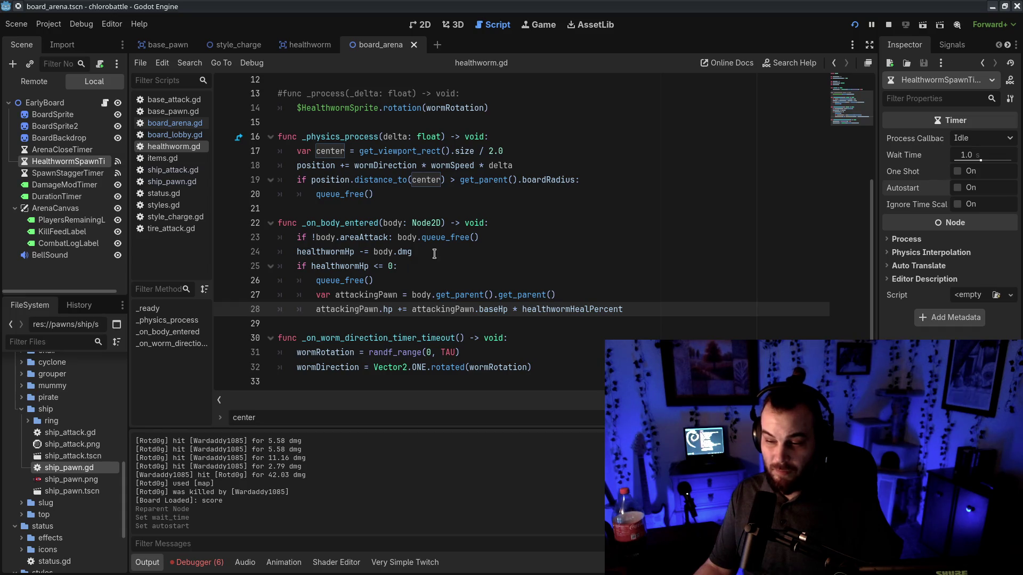
click(512, 231)
key(Return)
click(493, 251)
key(Return)
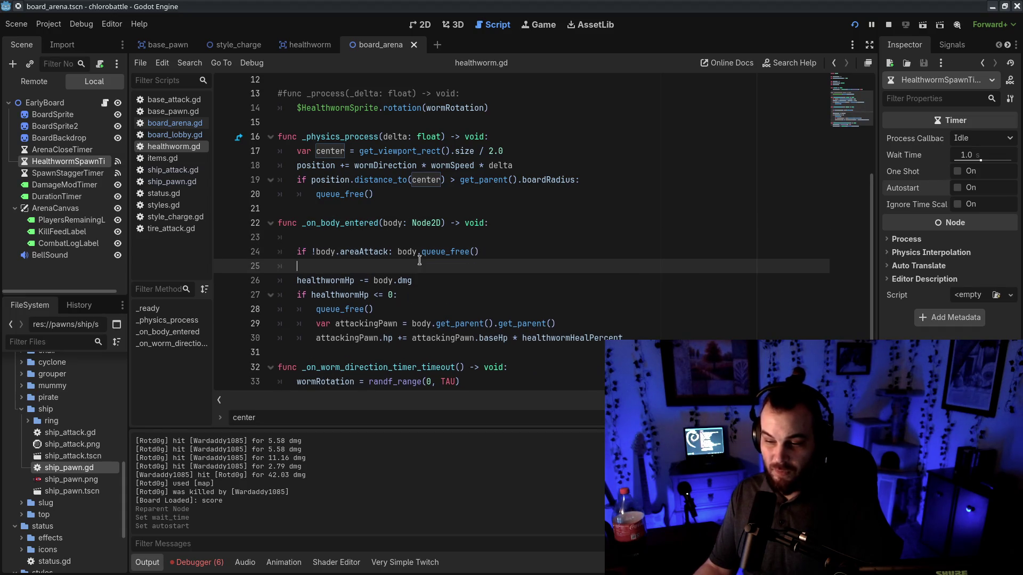
Change the check to if !body.areaAttack && !body.tireAttack:, with body.queue_free() below, and save.
click(399, 251)
key(Return)
click(390, 252)
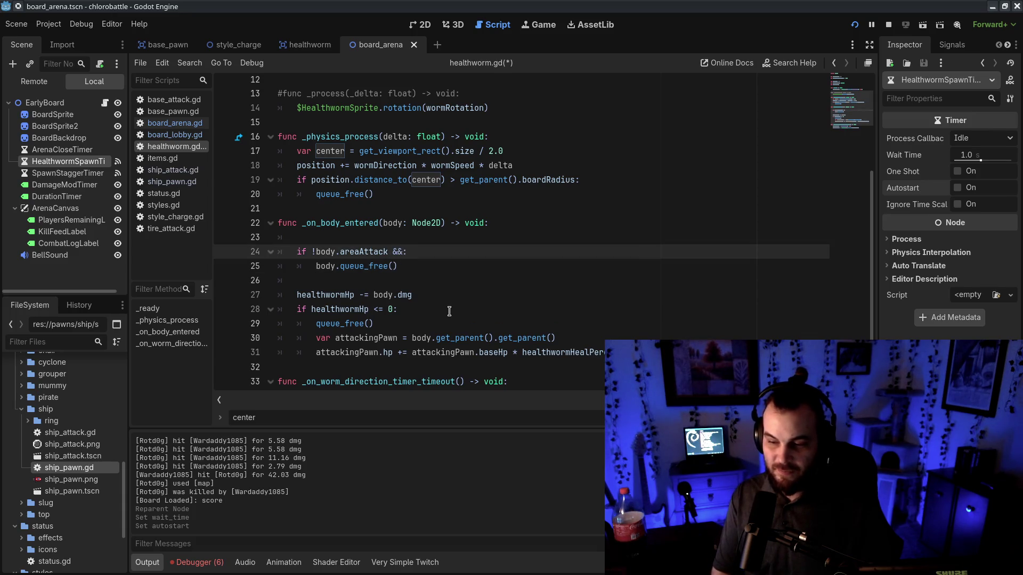
key(BackSpace)
text(body.tireAttack)
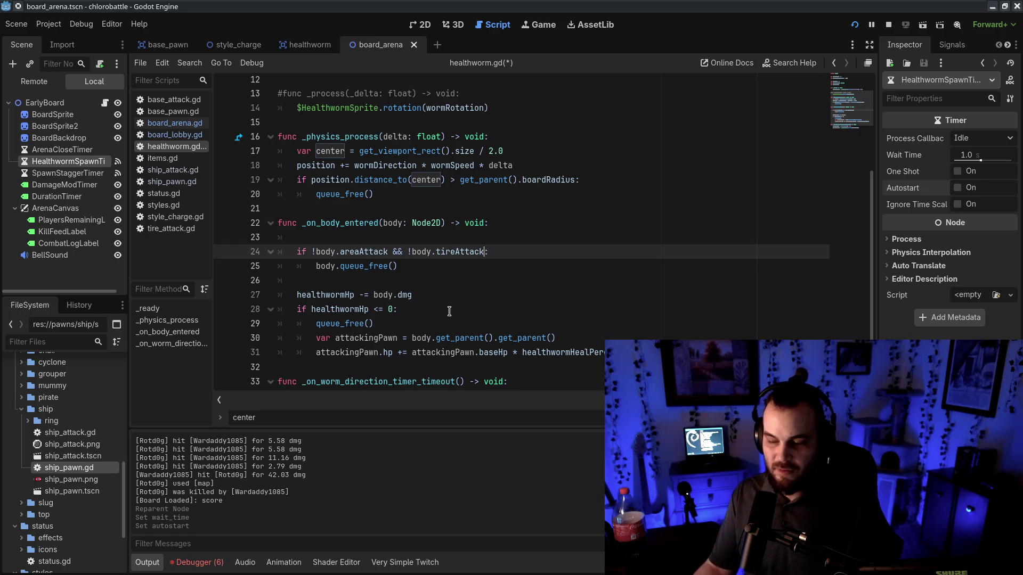
click(410, 251)
text(!)
key(Down)
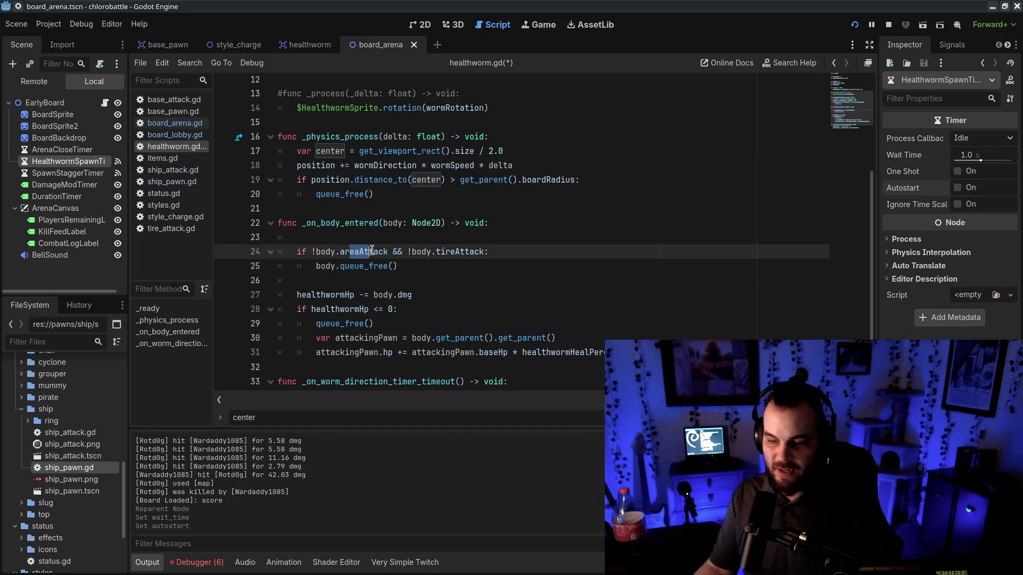
key(ctrl+s)
Review lines 23–26 of healthworm.gd, then move the Godot window aside to reveal the wiki.
click(372, 241)
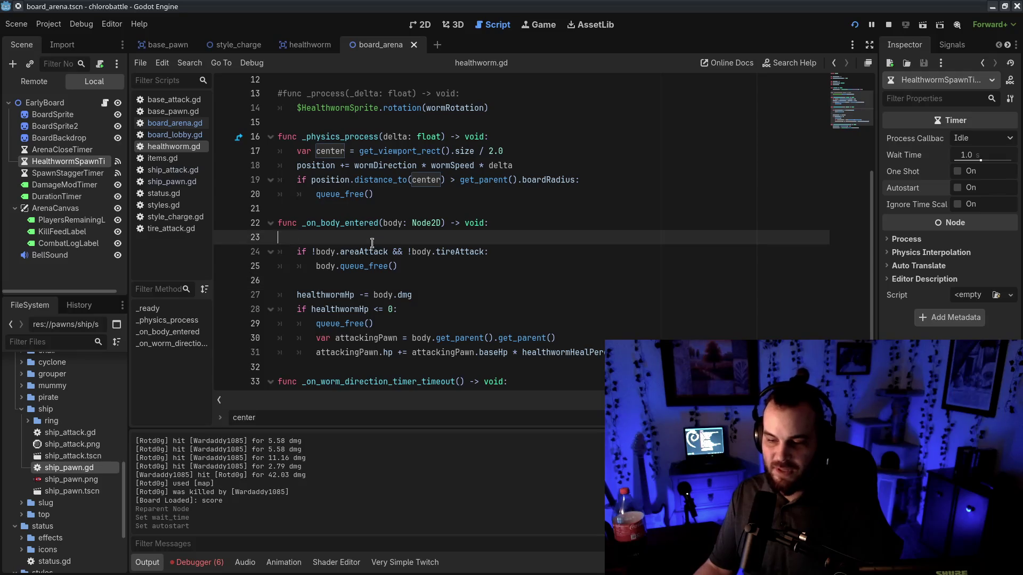
click(592, 262)
click(549, 284)
click(584, 254)
click(598, 283)
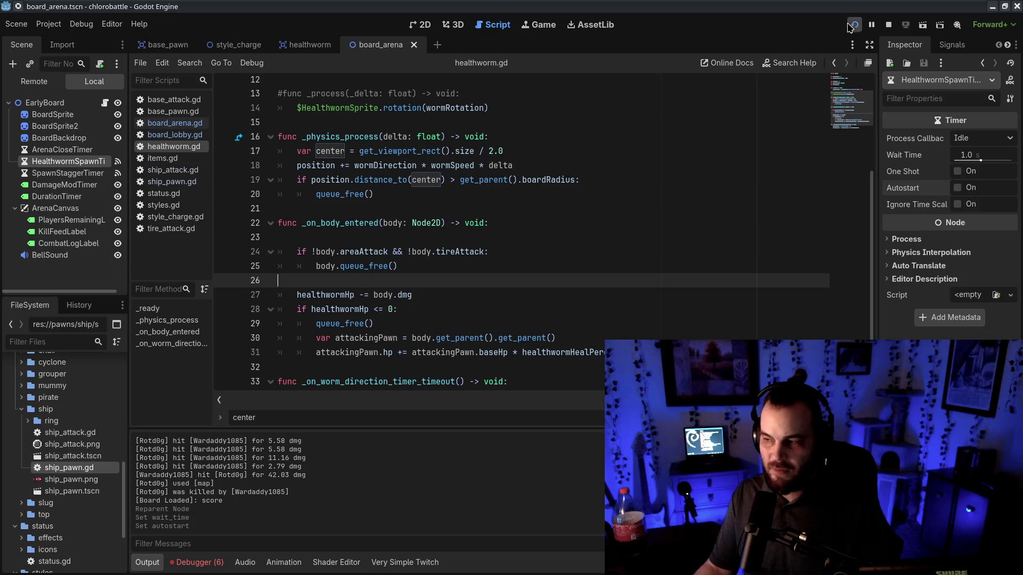
mouse_move(345, 4)
mouse_down()
mouse_move(411, 525)
mouse_move(447, 363)
mouse_up()
Bring the wiki forward, open the Status page editor, then return to the wiki home.
click(517, 181)
click(523, 65)
click(480, 118)
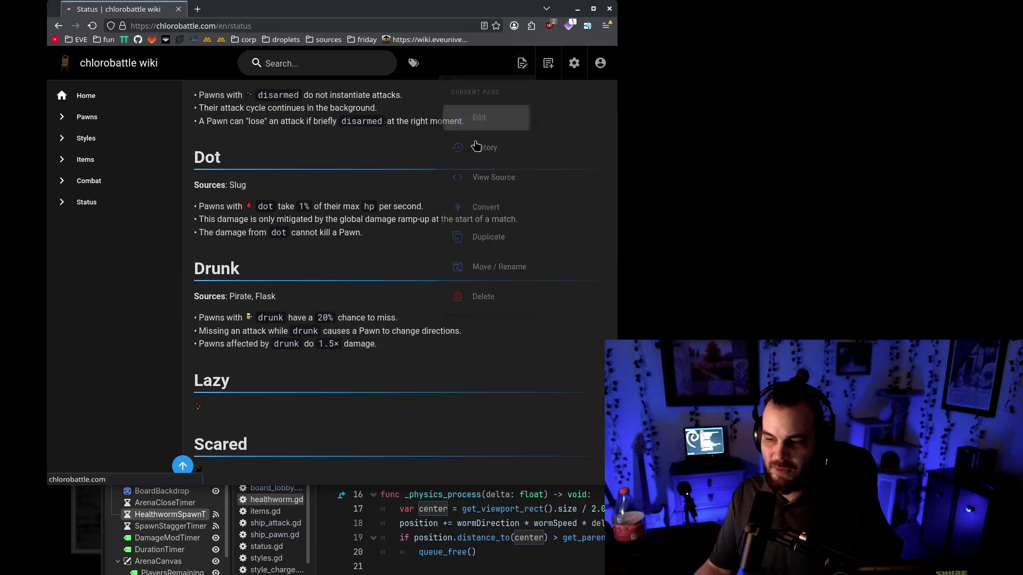
scroll(125, 222, down, 10)
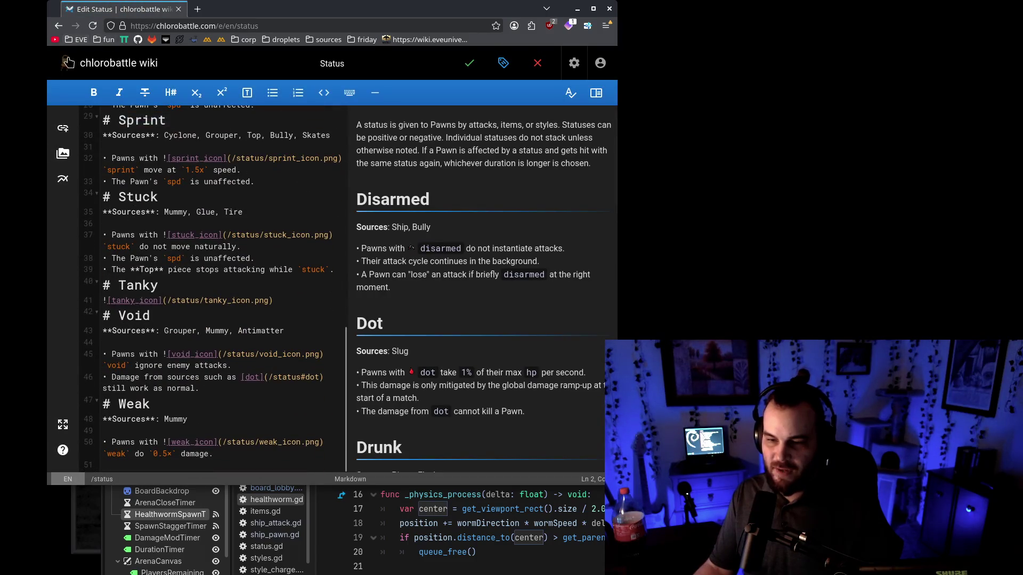
click(537, 62)
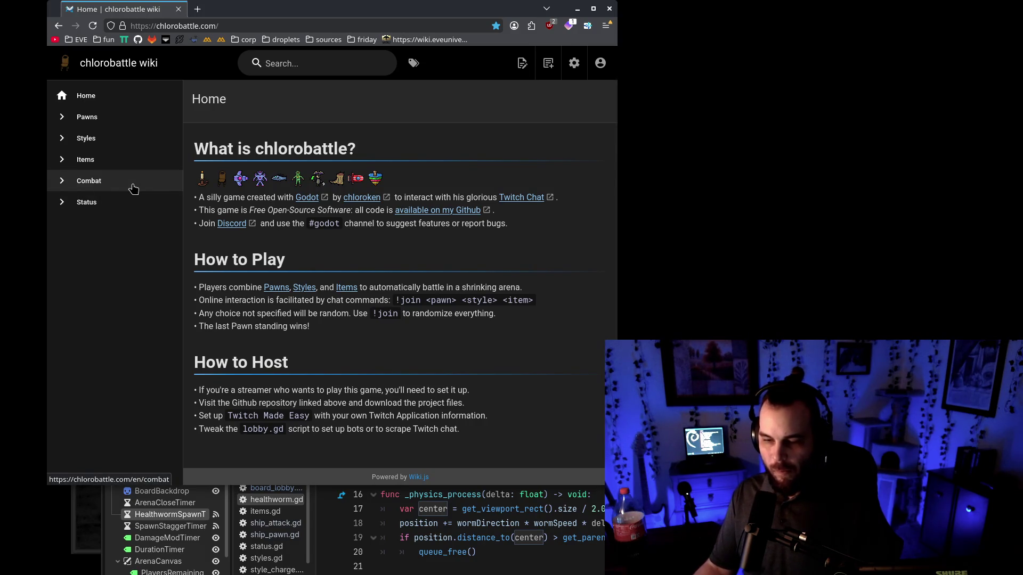
On the Items page, add '- The **Tire** is not consumed if it hits a healthworm.' and save.
click(136, 160)
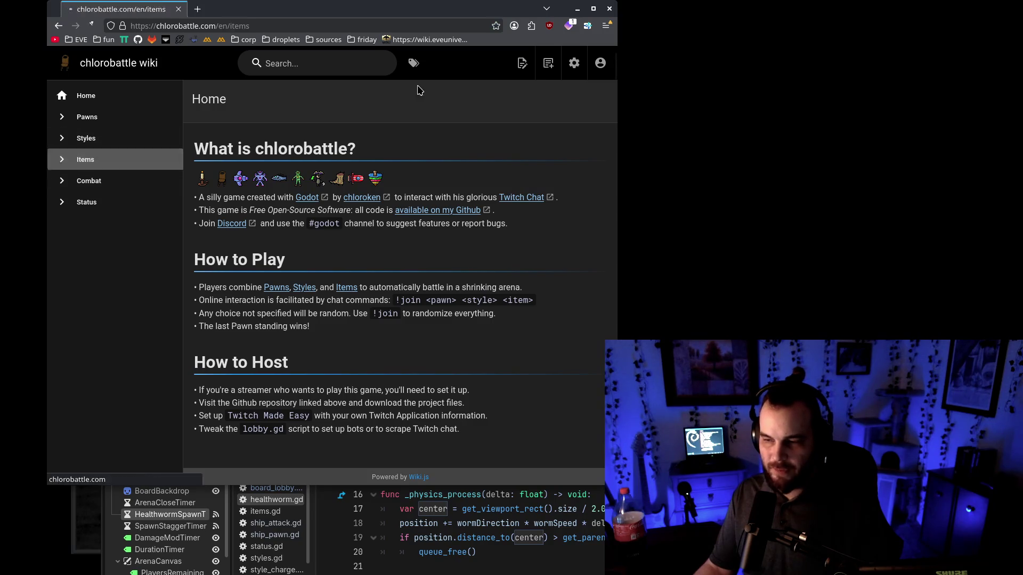
click(521, 63)
click(506, 120)
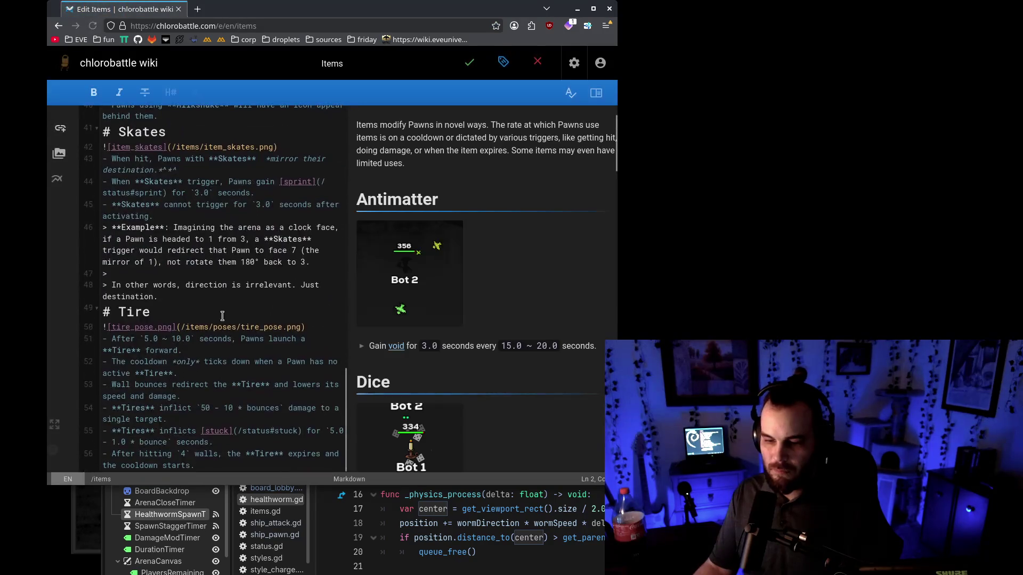
key(Return)
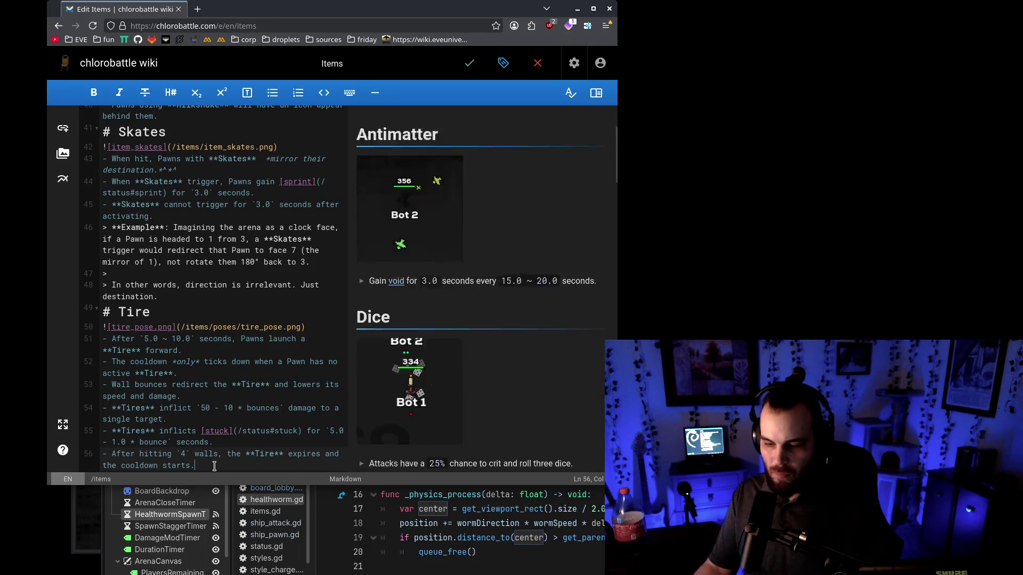
text(- The **Tire** is not)
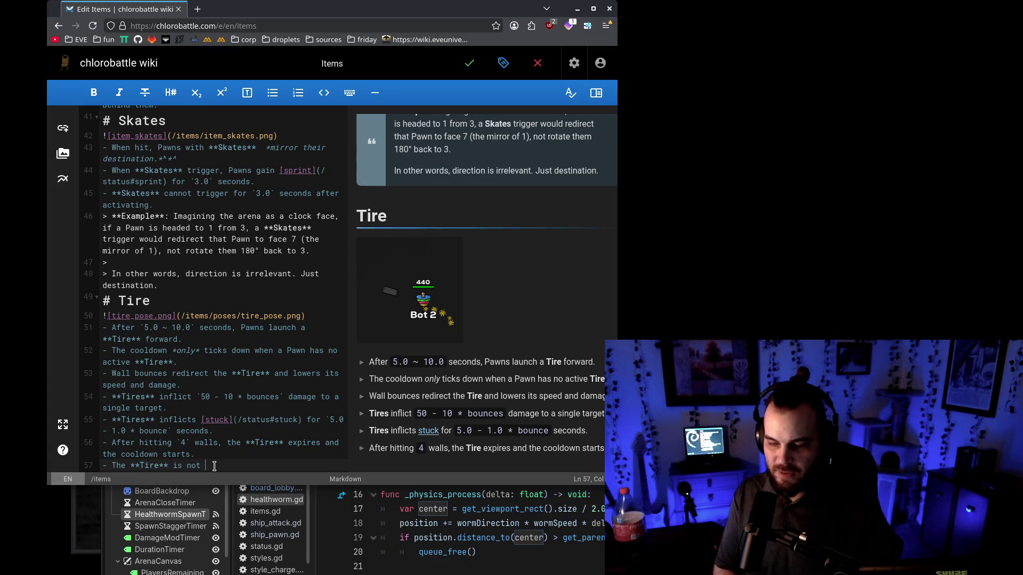
text(consumed if it hits a he)
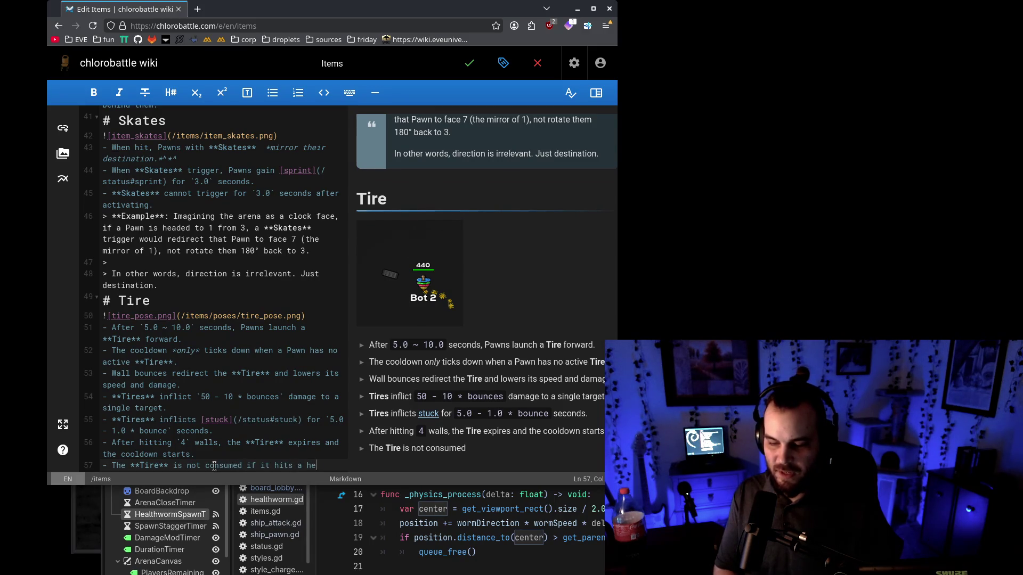
text(rm.)
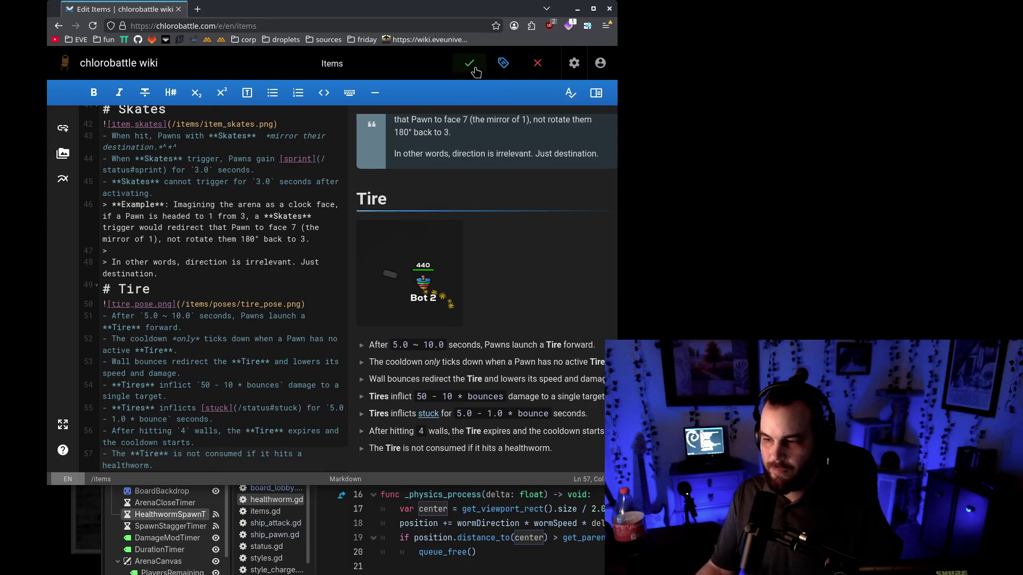
click(470, 63)
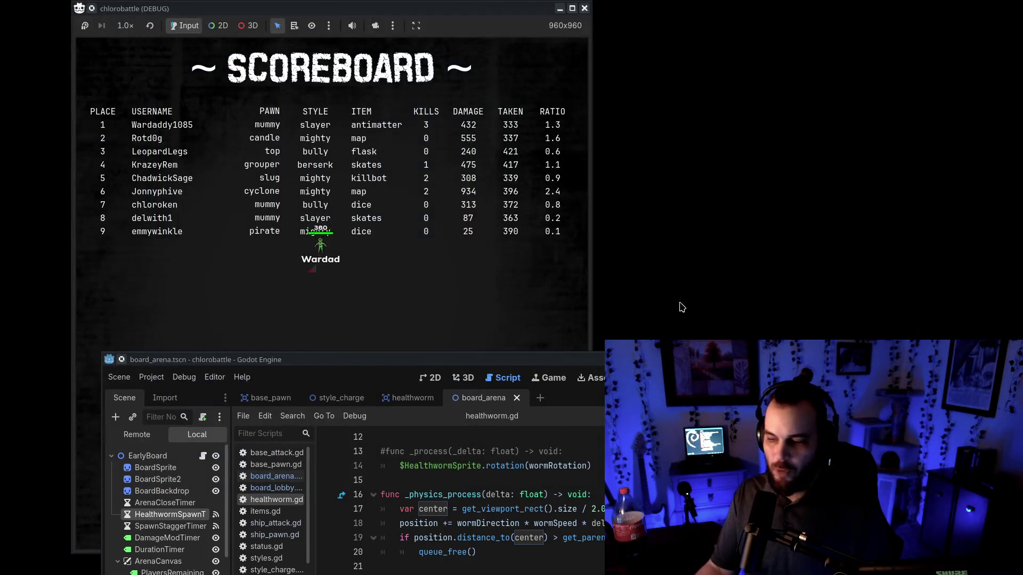
Run the game from the Godot editor and arrange the game and chat windows.
click(648, 300)
drag(647, 300, 700, 16)
click(698, 27)
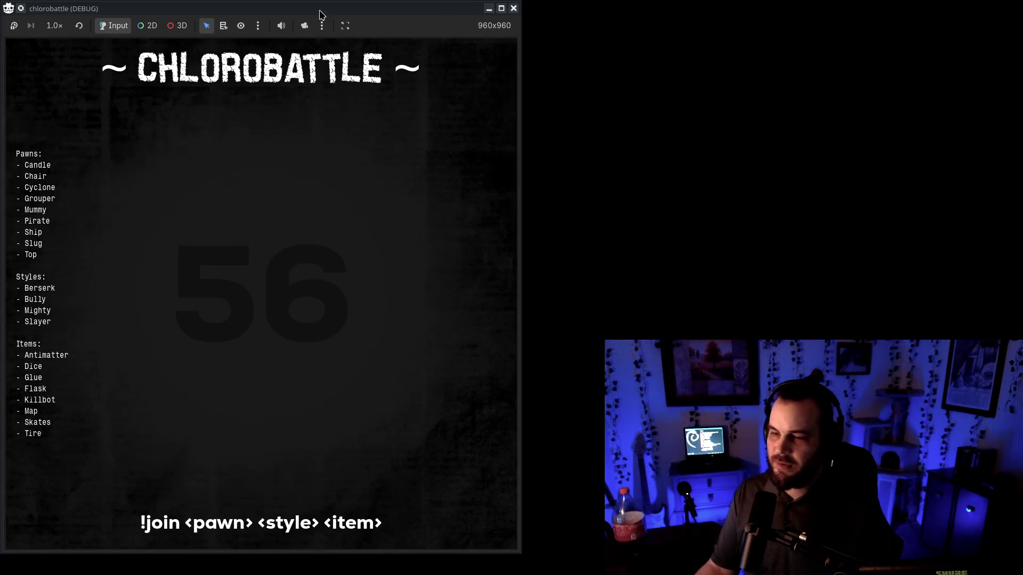
drag(320, 15, 374, 14)
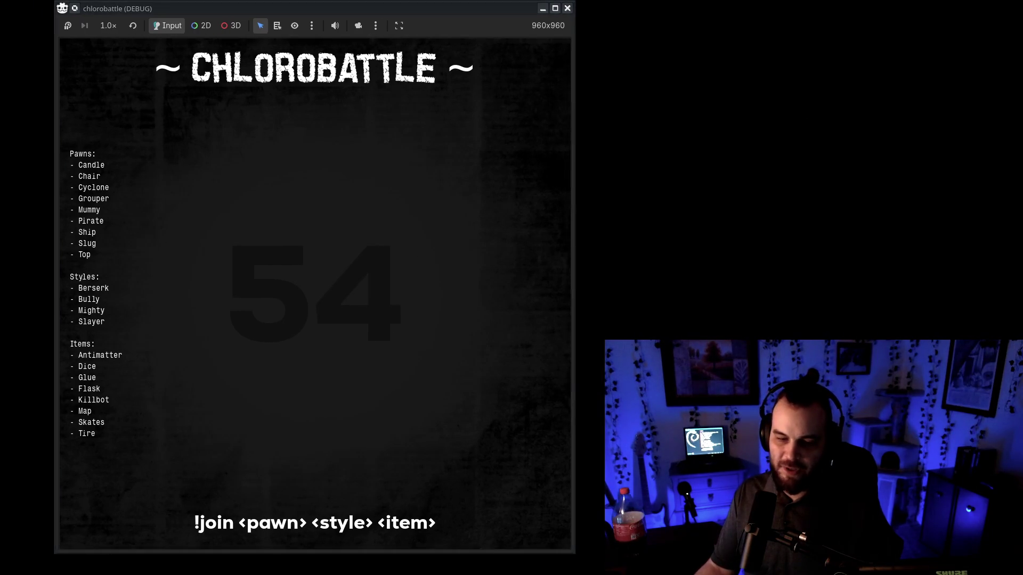
drag(439, 11, 463, 11)
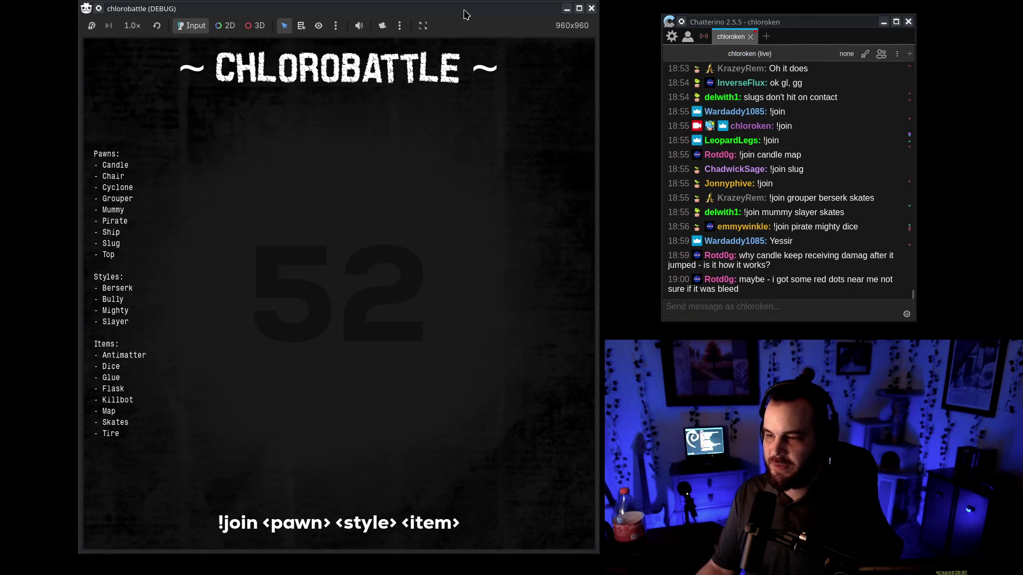
drag(772, 22, 787, 18)
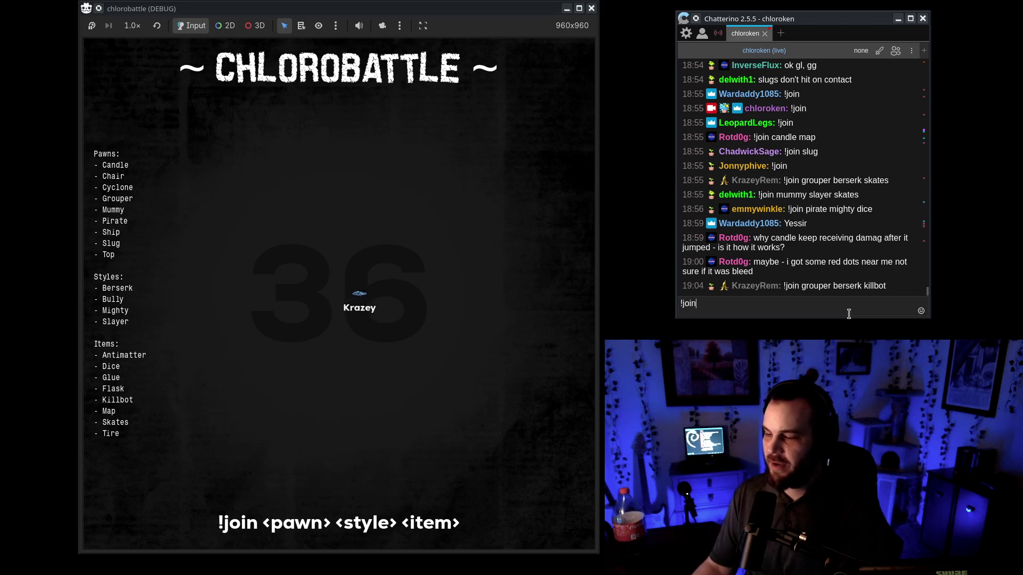
Send the join message in chat and watch the game window until the countdown ends.
key(Return)
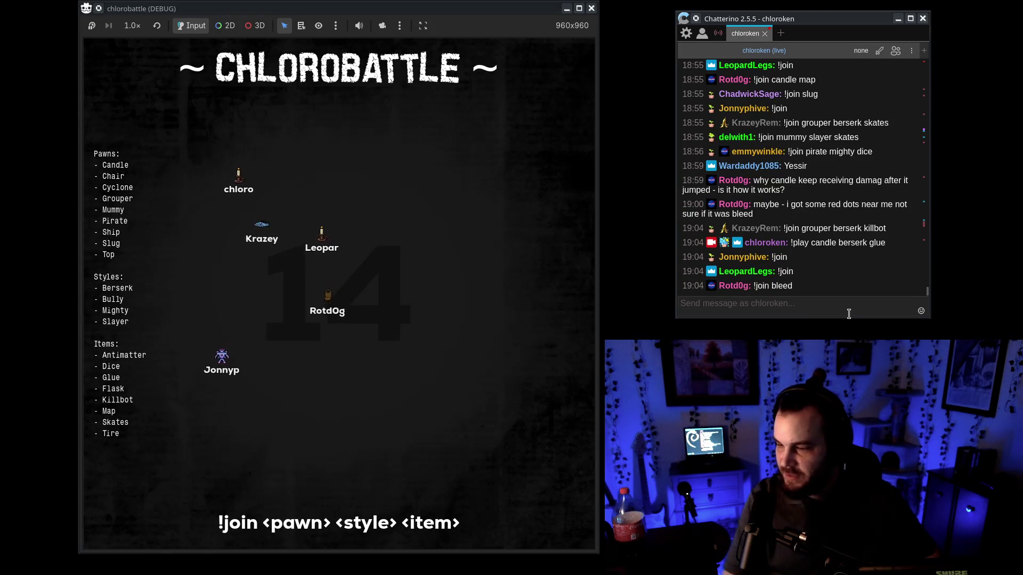
click(369, 402)
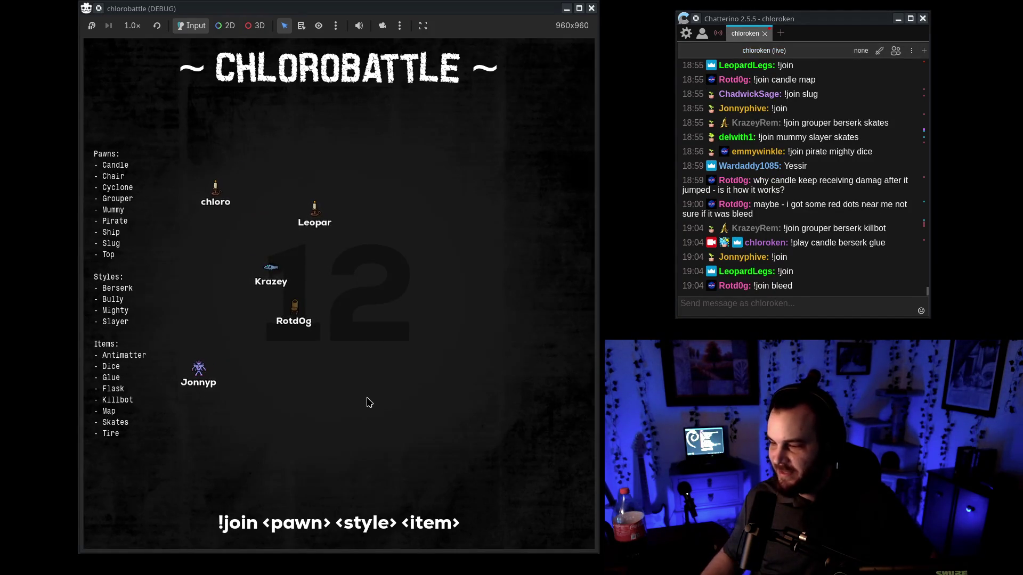
click(870, 306)
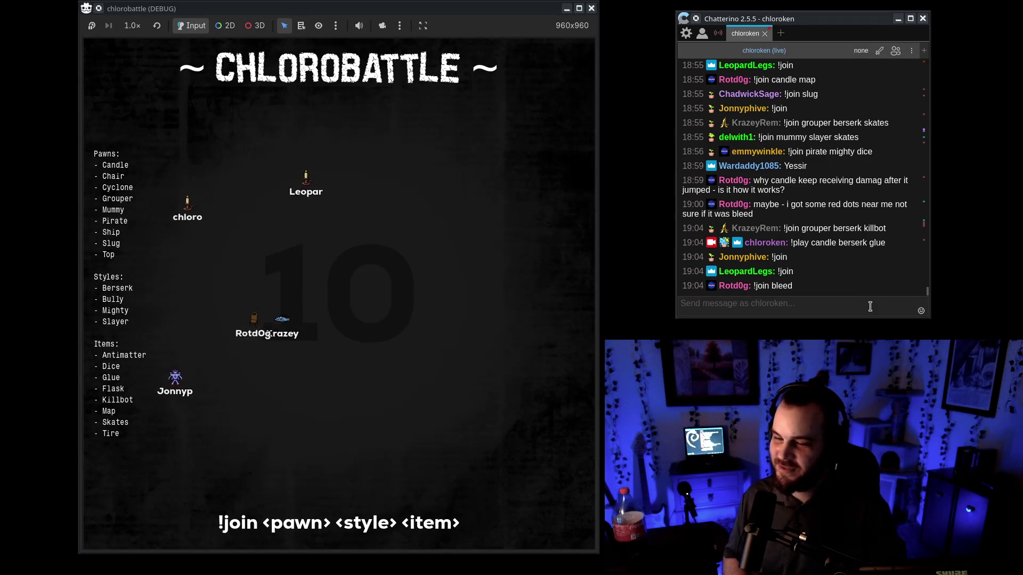
click(448, 406)
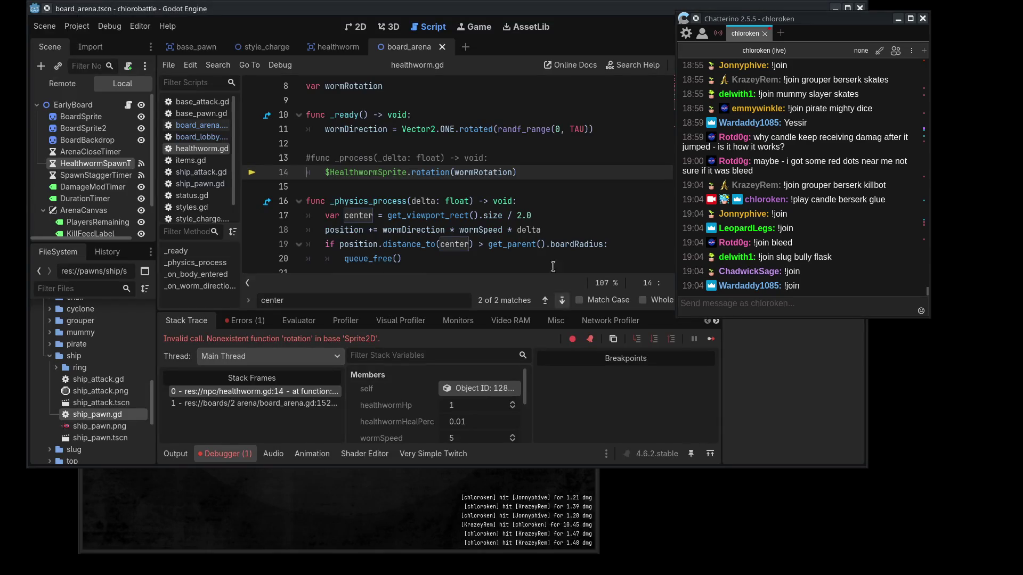
Open the healthworm scene and inspect the HealthwormSprite node.
mouse_move(574, 4)
mouse_down()
mouse_move(477, 3)
mouse_move(533, 2)
mouse_up()
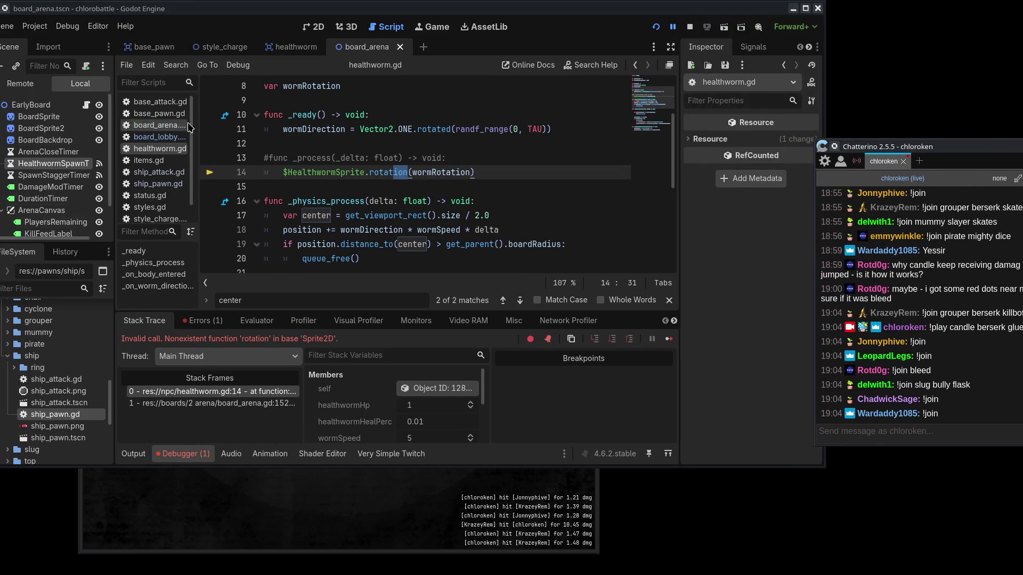
click(279, 51)
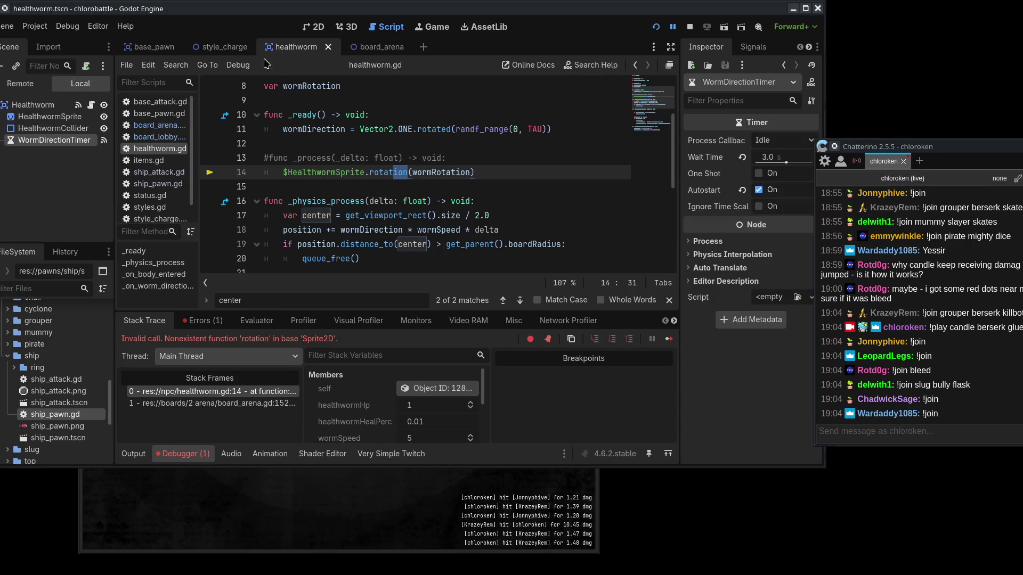
click(62, 117)
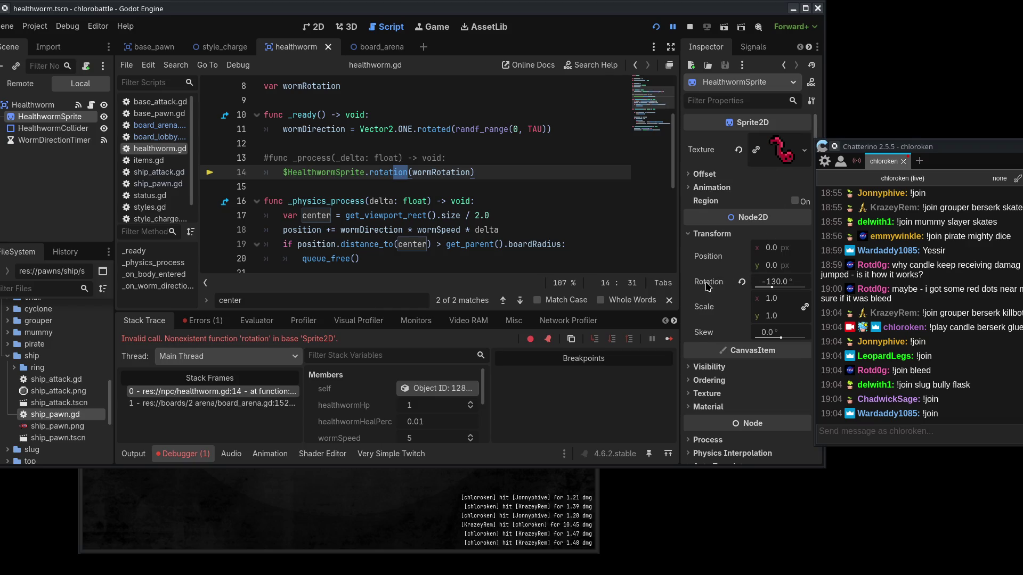
mouse_move(708, 288)
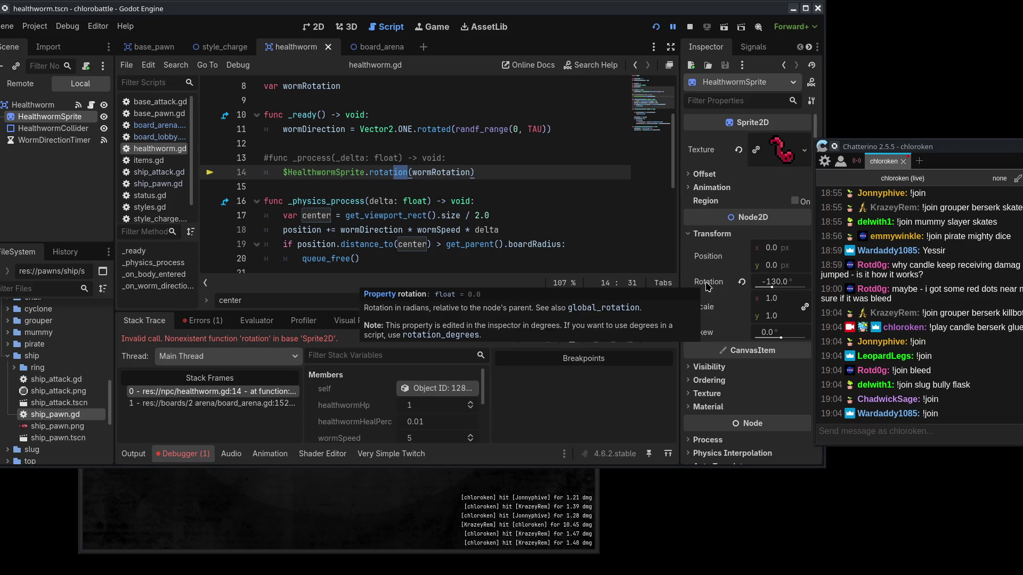
click(373, 216)
scroll(373, 220, up, 1)
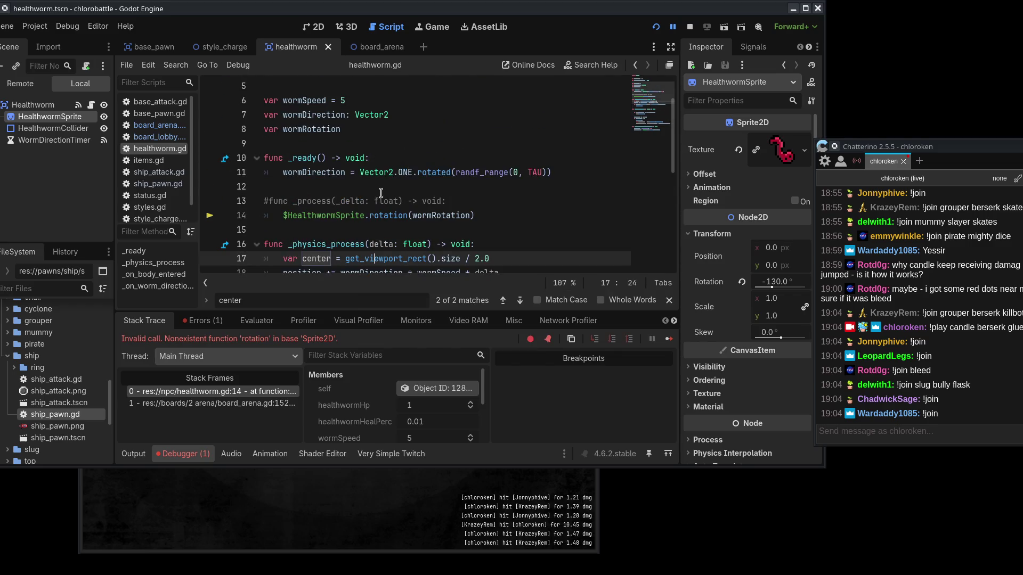
Add an indented wormRotation = Vector2.RIGHT line to healthworm.gd's _ready.
click(432, 131)
click(432, 119)
click(474, 203)
click(569, 170)
text(var wormRotation)
click(266, 184)
key(Tab)
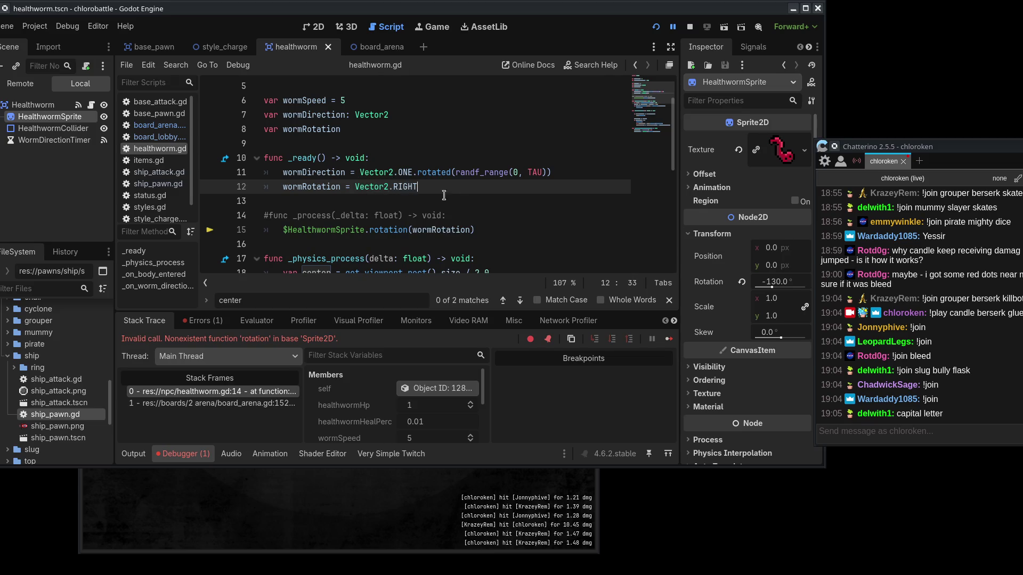
Comment out the sprite rotation call on line 15, resume the game, then remove the #.
click(282, 230)
text(#)
click(672, 27)
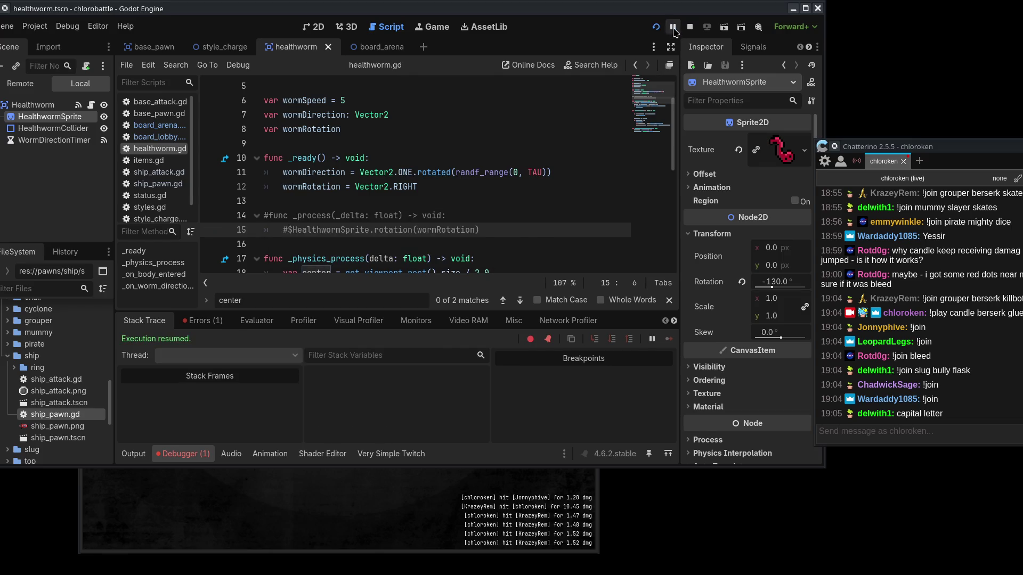
key(BackSpace)
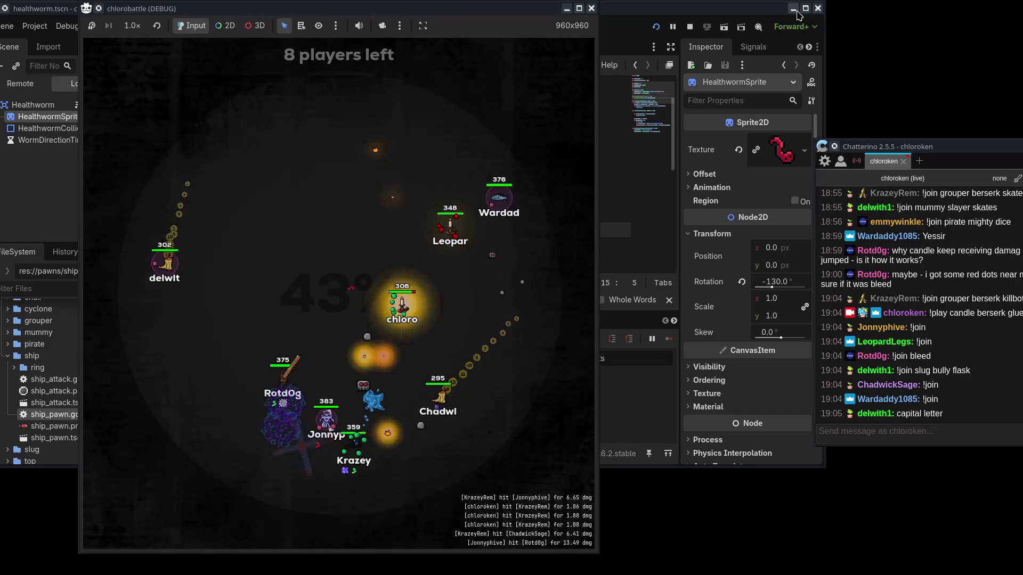
Save healthworm.gd with the sprite rotation line commented out, move the chat aside, and resume the game.
drag(952, 145, 787, 33)
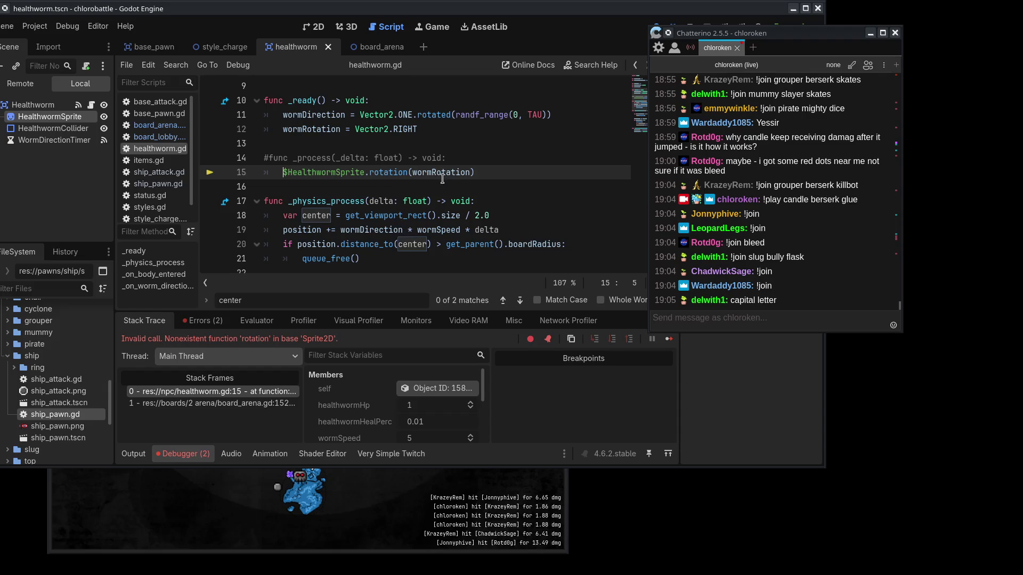
scroll(305, 206, up, 3)
scroll(288, 176, down, 3)
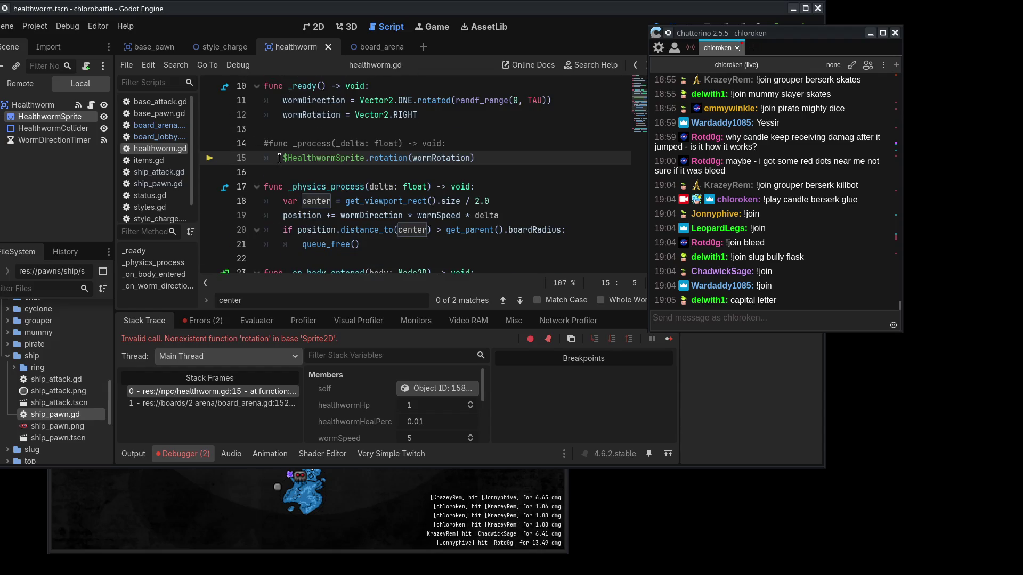
key(ctrl+s)
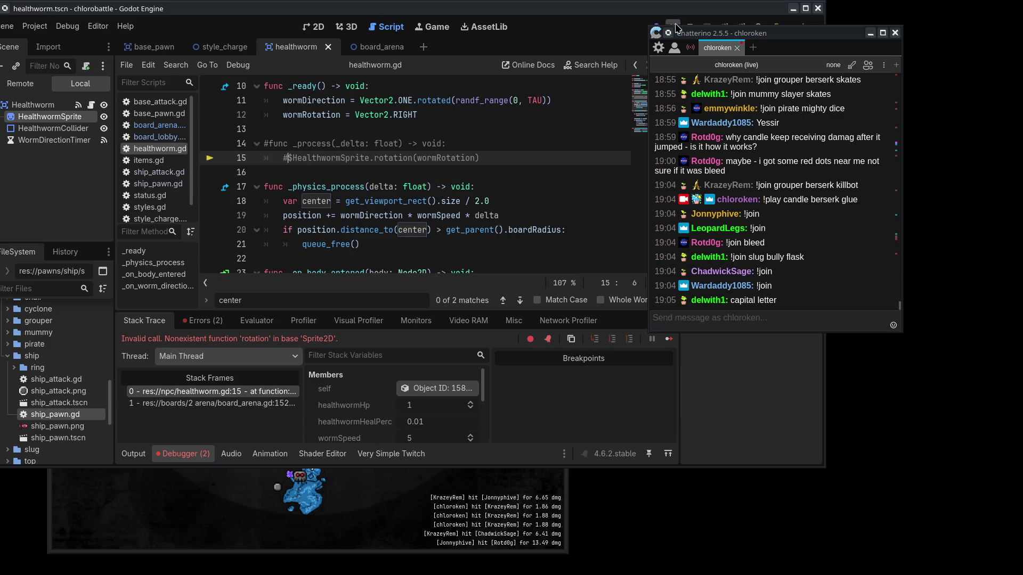
drag(698, 35, 782, 91)
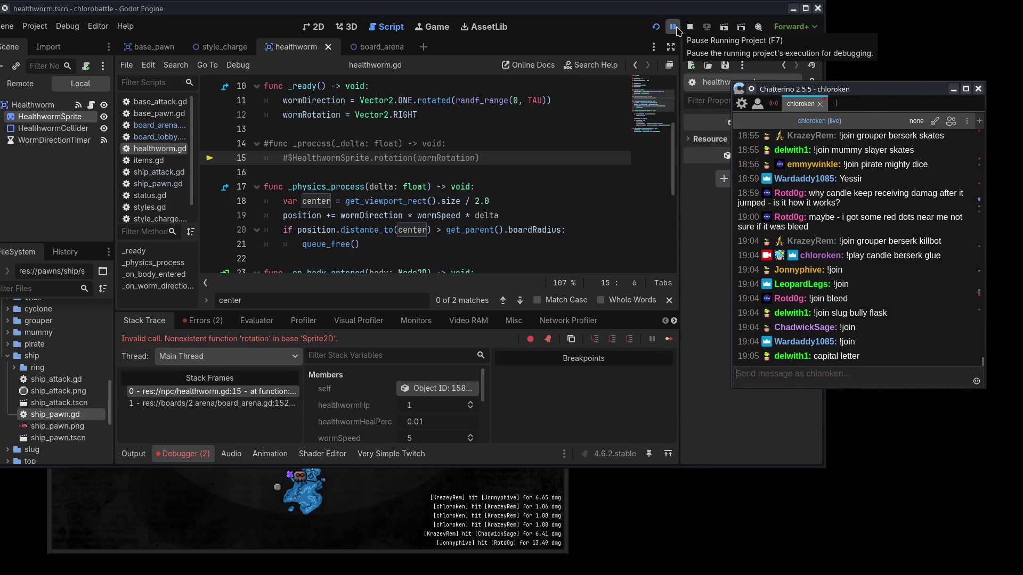
click(674, 27)
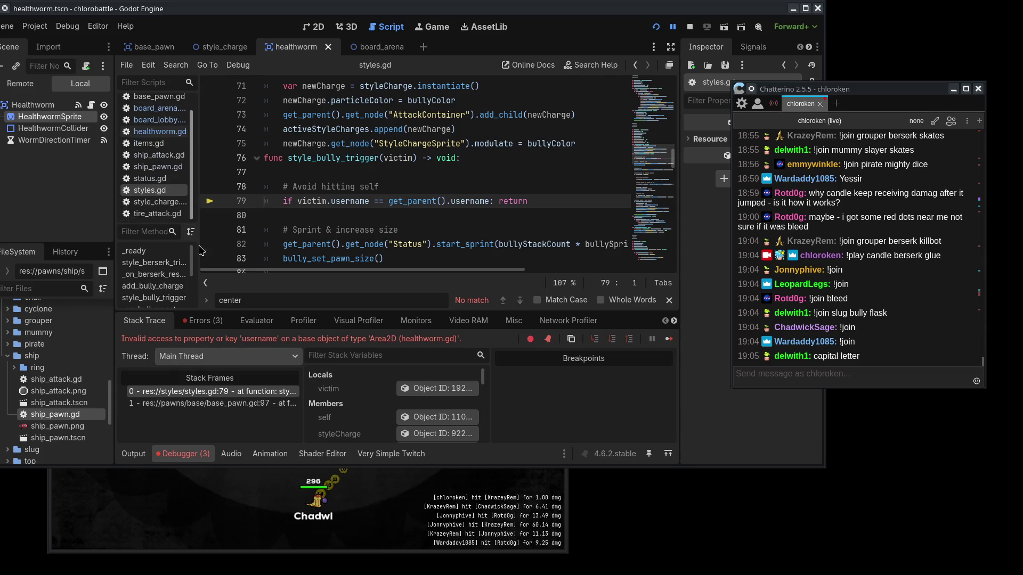
Inspect the Healthworm root node's collision layer and mask, then continue past the styles.gd error.
click(554, 153)
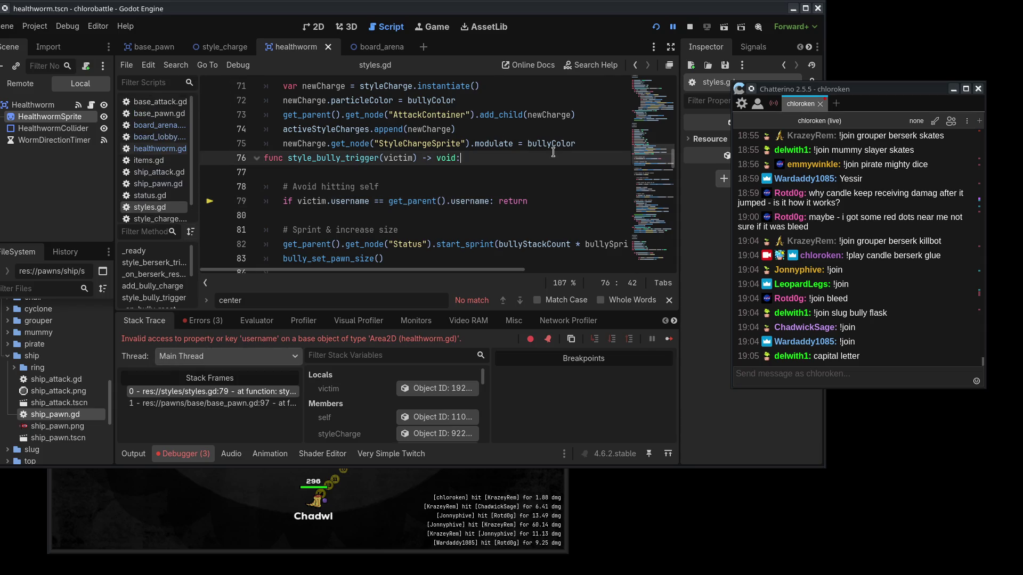
drag(308, 14, 348, 14)
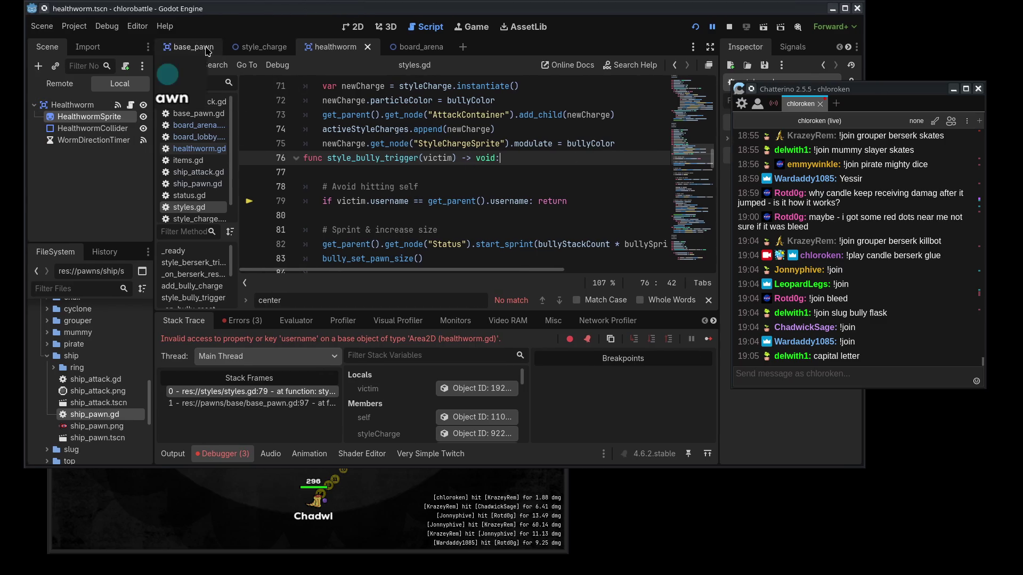
click(100, 109)
drag(633, 18, 475, 17)
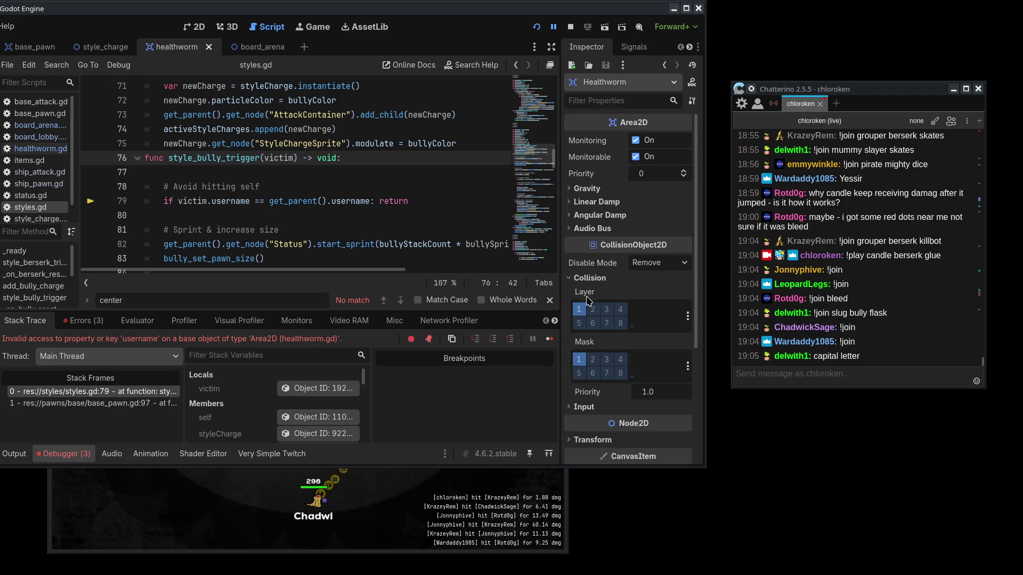
mouse_move(529, 14)
mouse_down()
mouse_move(533, 6)
mouse_move(703, 5)
mouse_up()
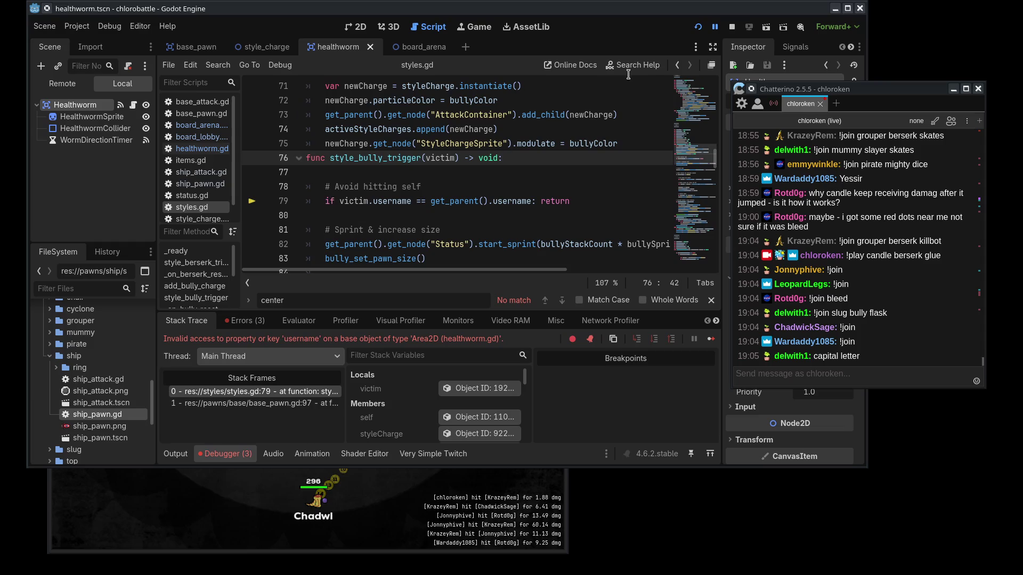
click(715, 27)
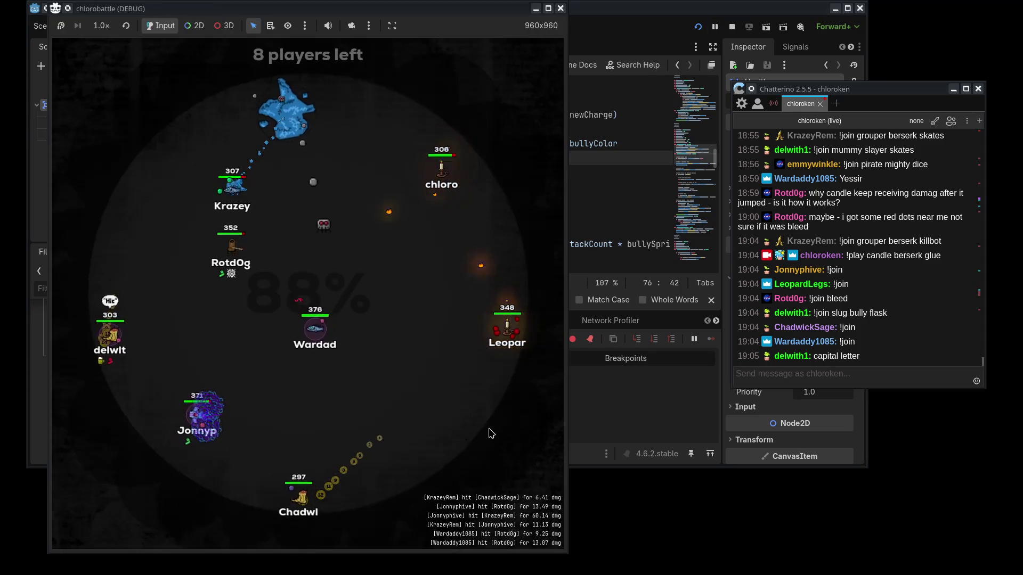
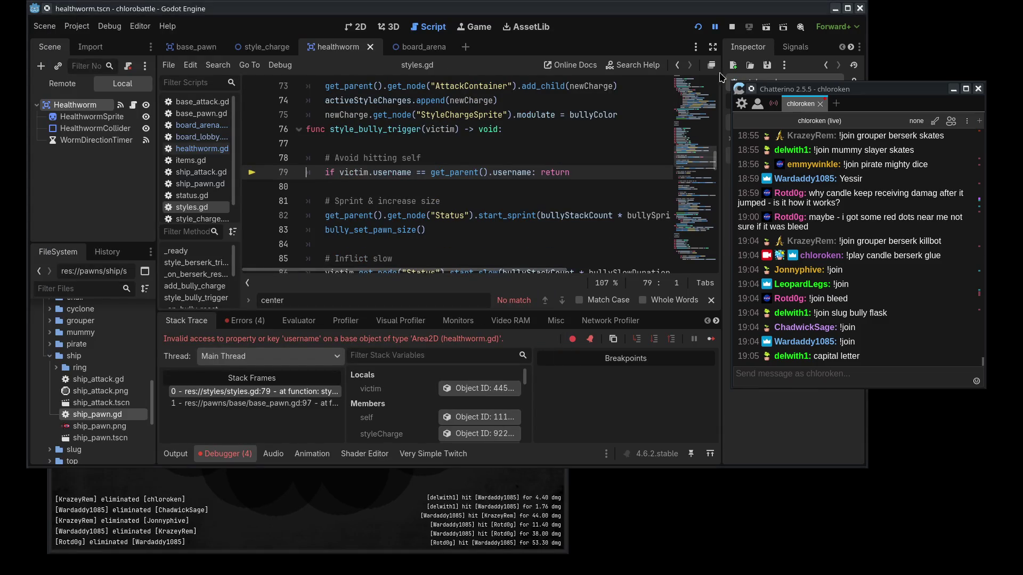
Resume the game past the healthworm and styles runtime errors.
click(716, 27)
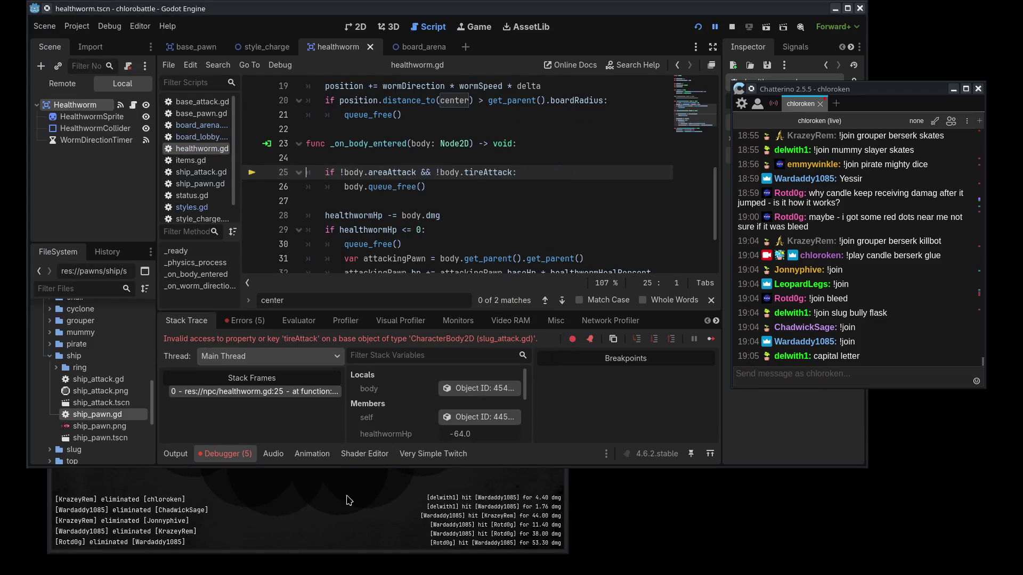
click(716, 28)
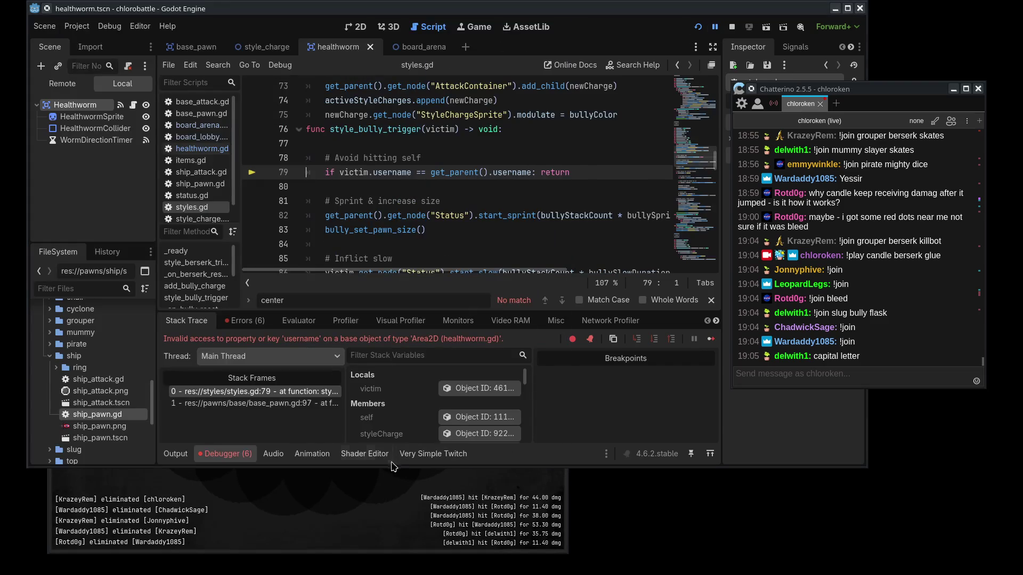
click(716, 27)
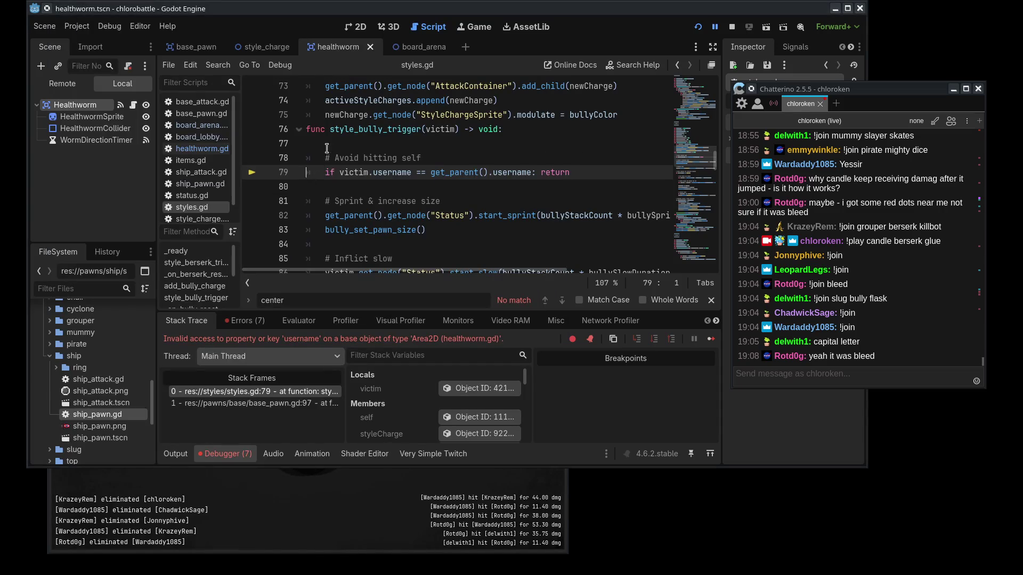
Open the healthworm.gd script from the script list.
drag(327, 148, 326, 186)
click(502, 189)
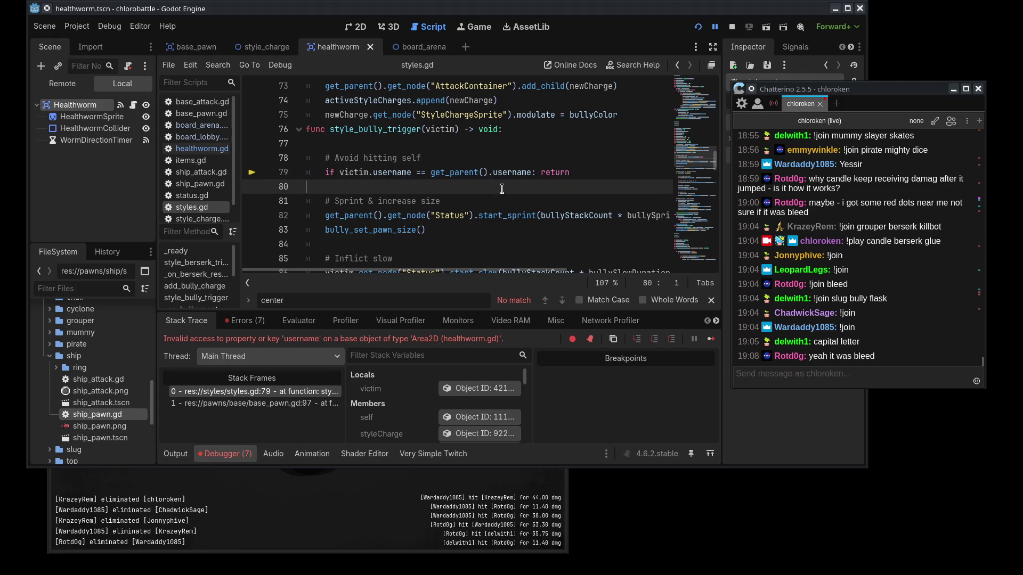
click(188, 152)
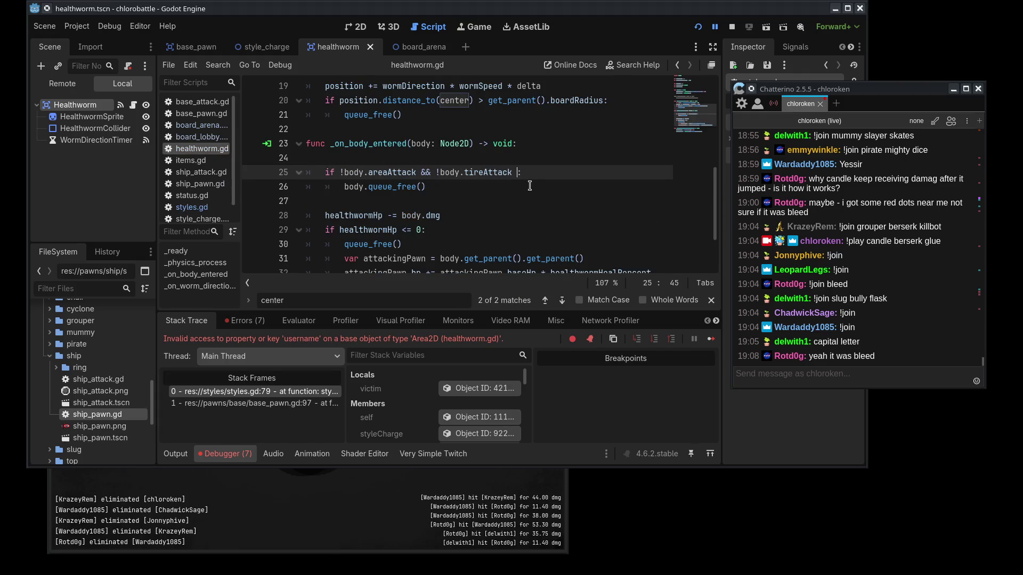
Edit line 25 of healthworm.gd by entering '@' and dismissing the annotation suggestions.
text(@)
key(Escape)
click(570, 192)
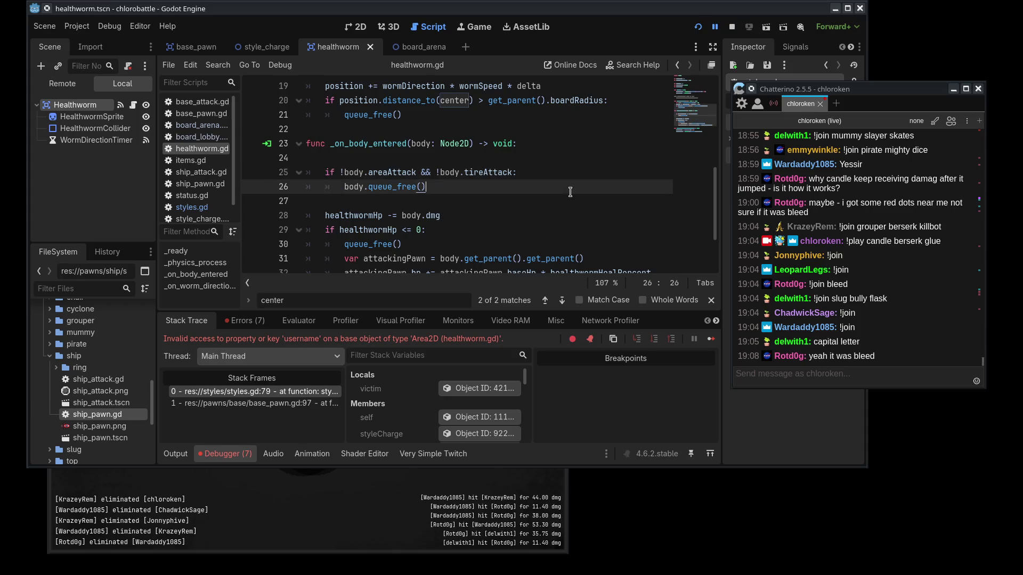
Keep the game running past the repeated tireAttack and healthworm breaks.
click(714, 29)
click(715, 27)
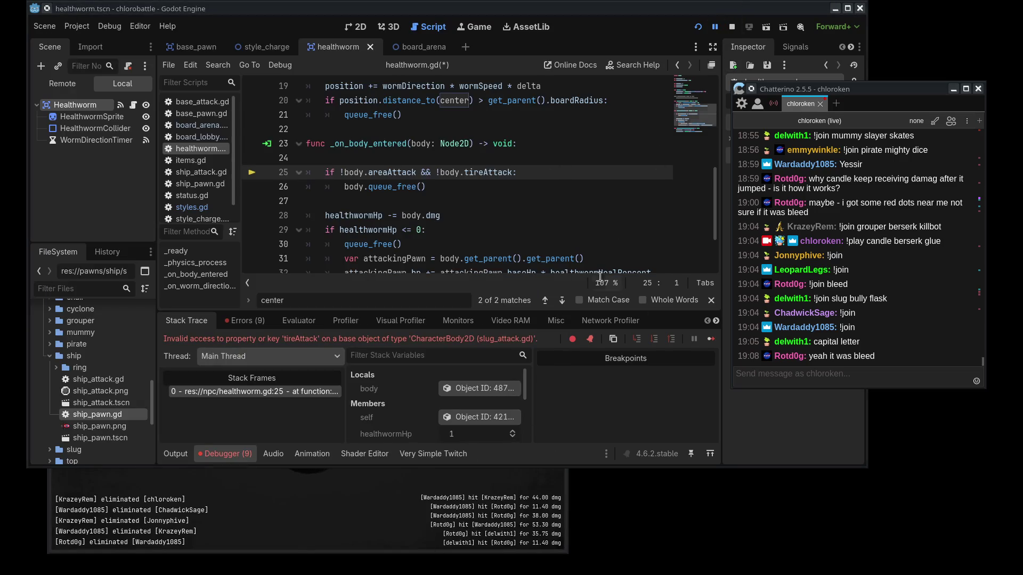
key(F12)
click(715, 27)
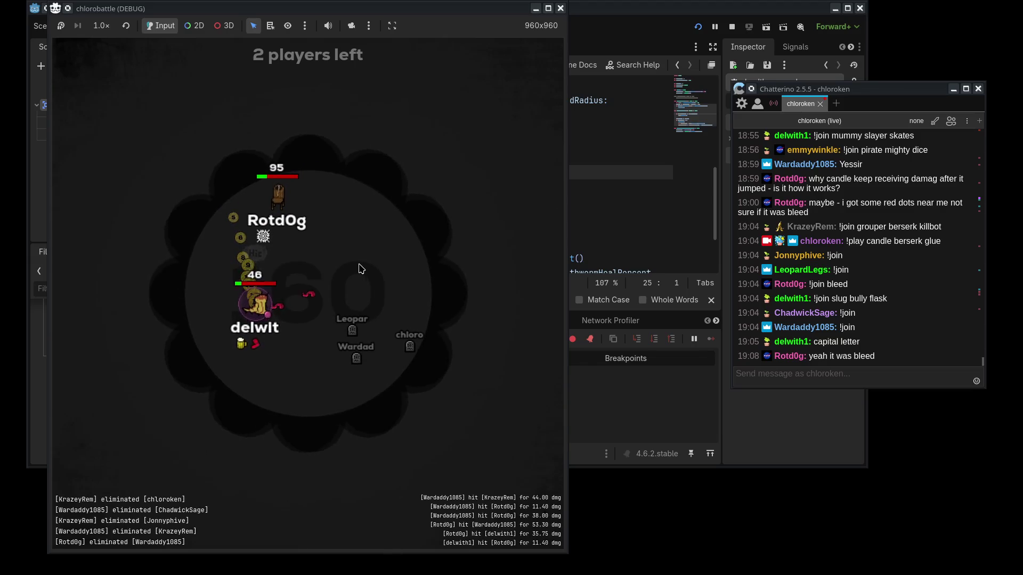
click(715, 29)
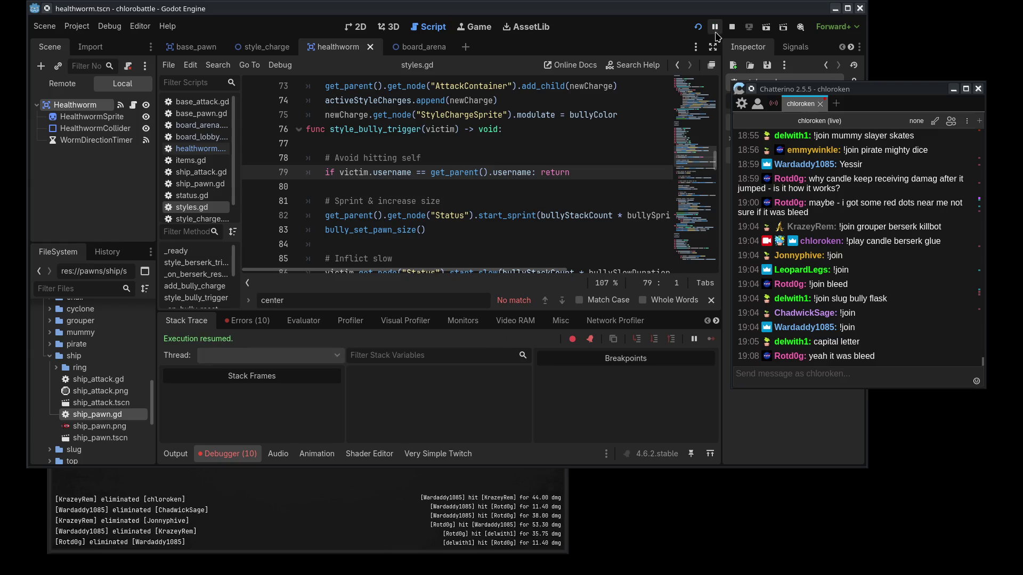
click(715, 28)
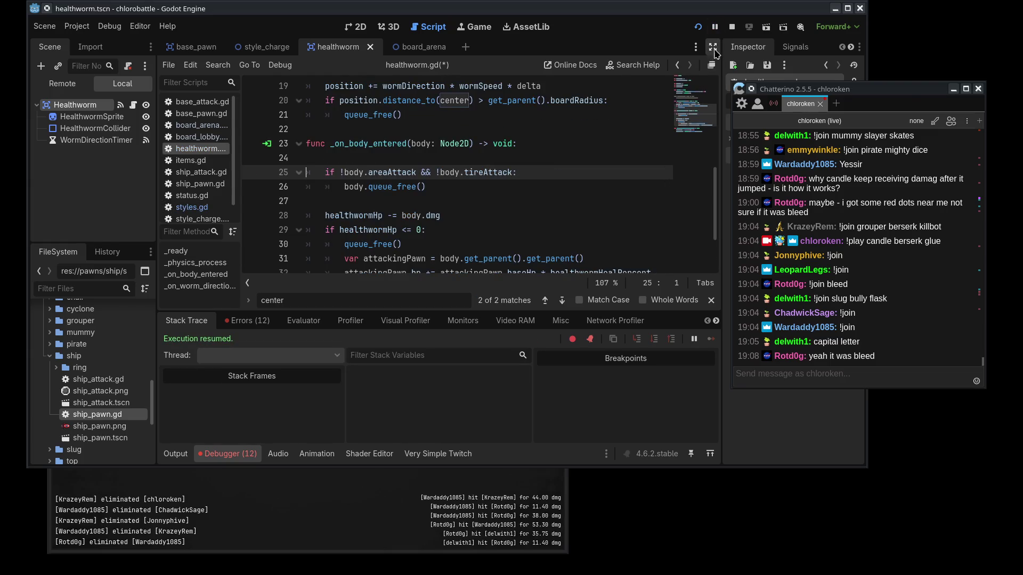
Let the round reach the scoreboard, save in the editor, and close the chlorobattle debug window.
click(405, 507)
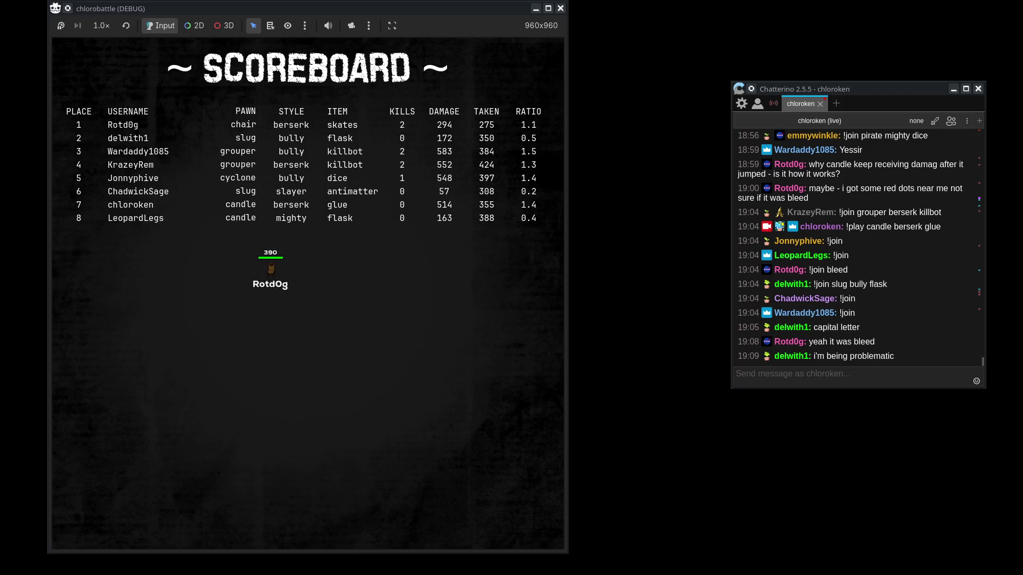
key(alt+Tab)
click(304, 225)
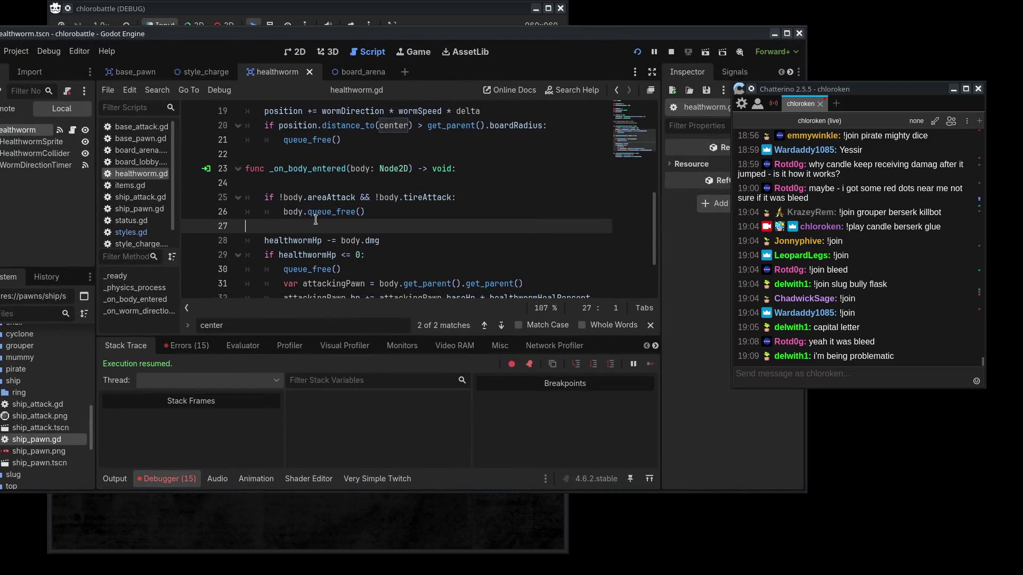
click(405, 255)
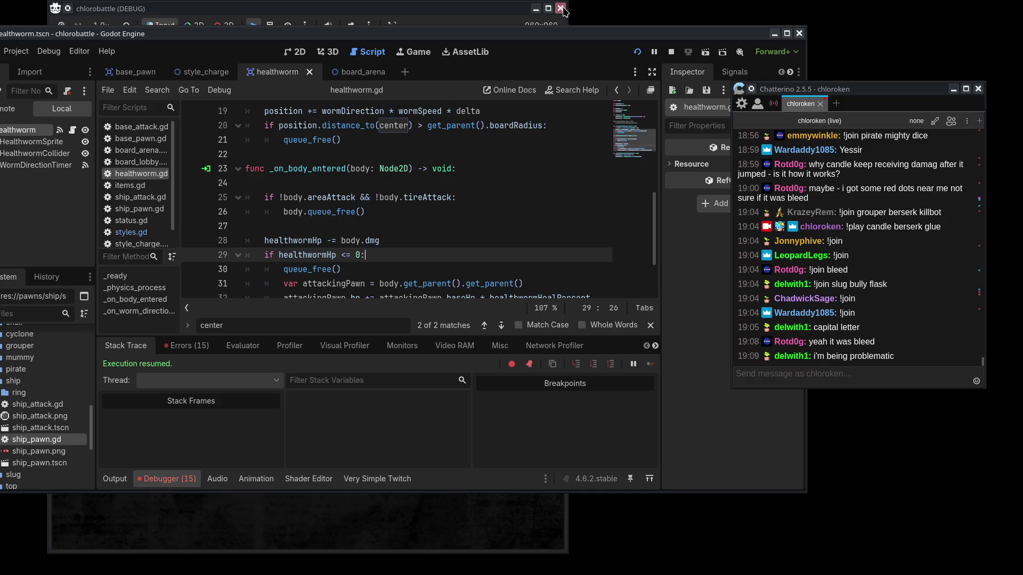
click(561, 8)
click(350, 240)
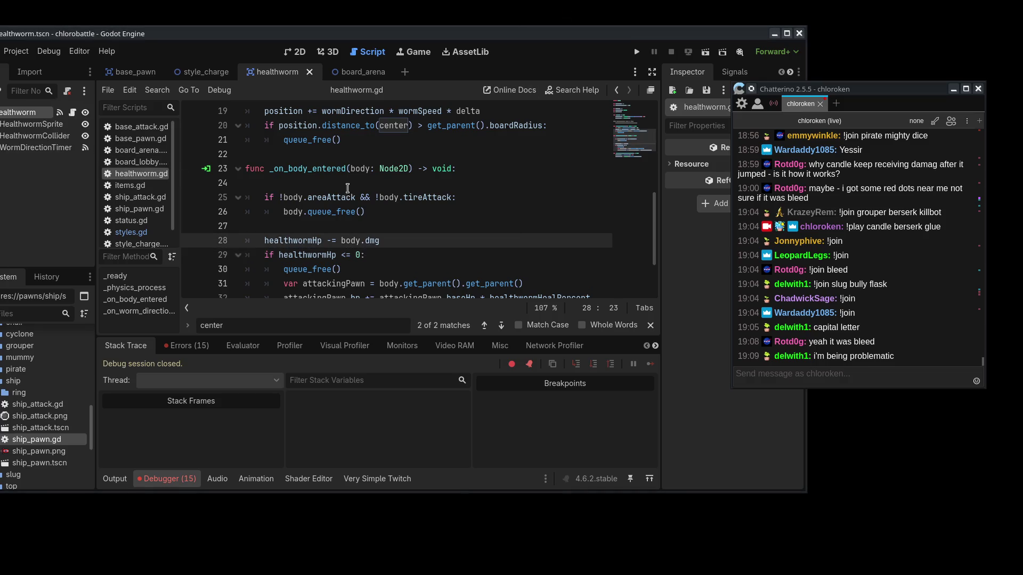
Uncomment the _process function in healthworm.gd with Ctrl+K.
scroll(321, 182, up, 5)
scroll(373, 203, down, 5)
scroll(383, 204, up, 2)
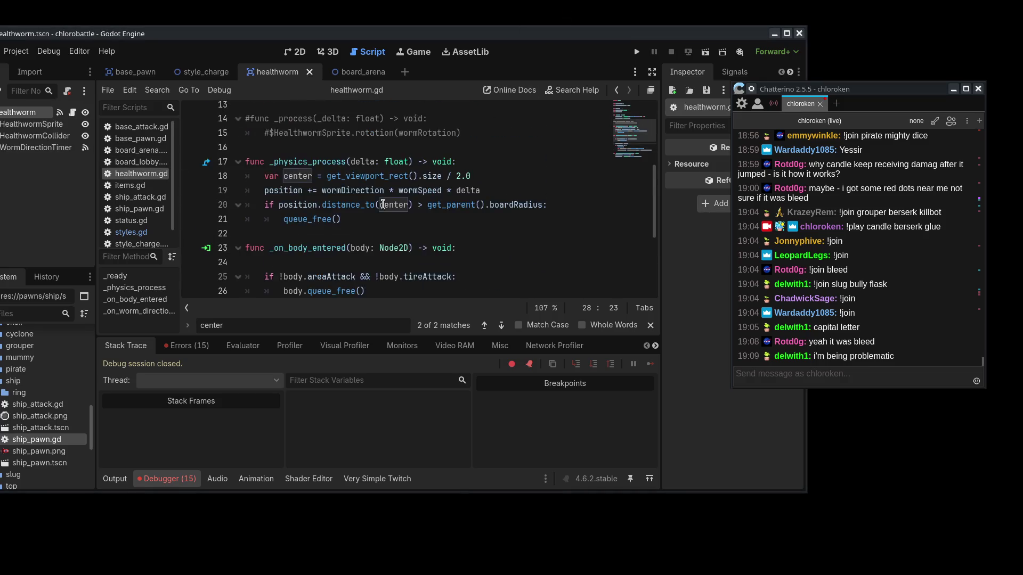
scroll(383, 205, up, 4)
scroll(383, 204, down, 2)
click(267, 226)
key(ctrl+k)
click(246, 212)
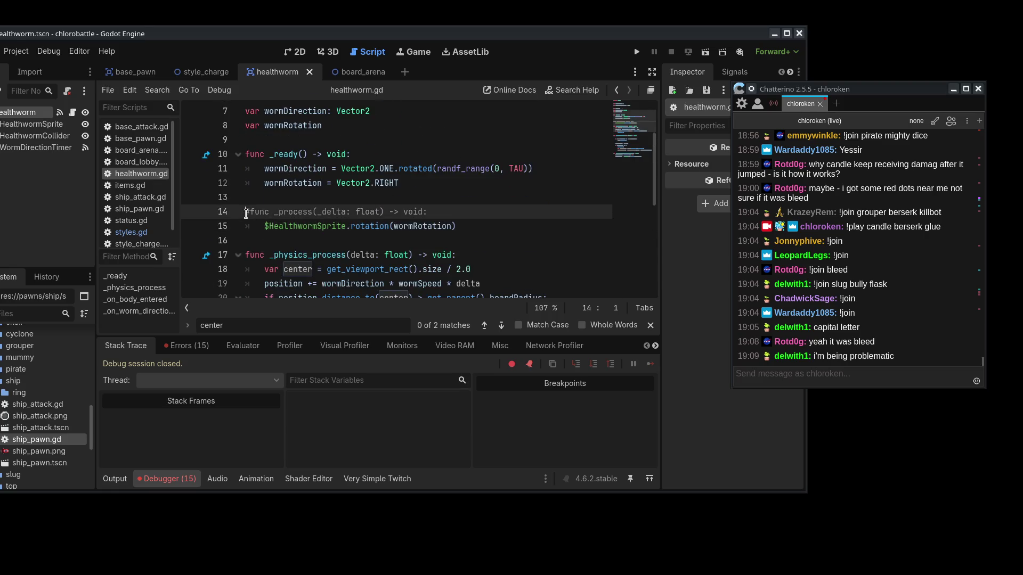
click(307, 240)
Inspect the HealthwormSprite node and the wormRotation reference on line 15.
drag(248, 34, 314, 30)
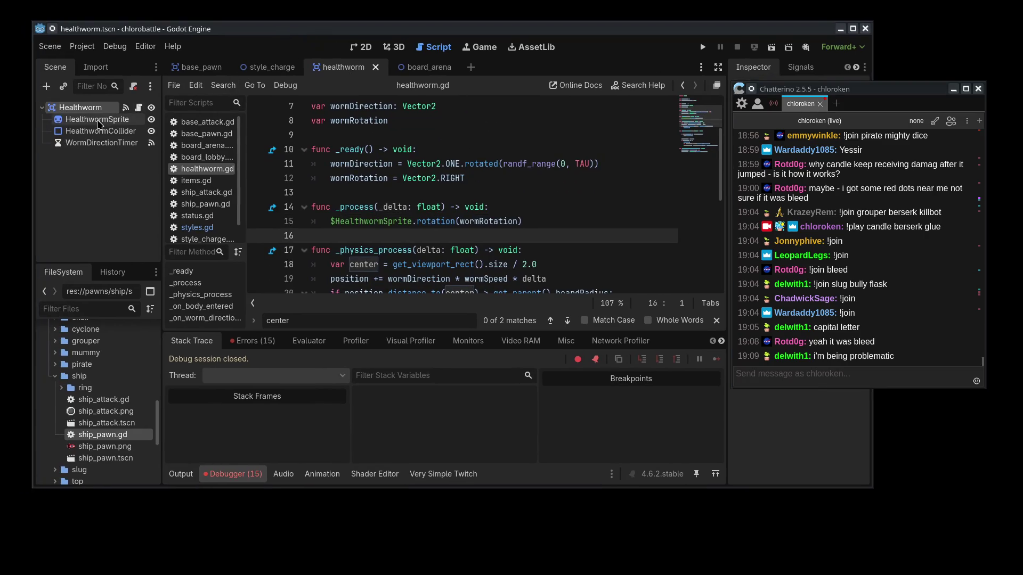
click(99, 124)
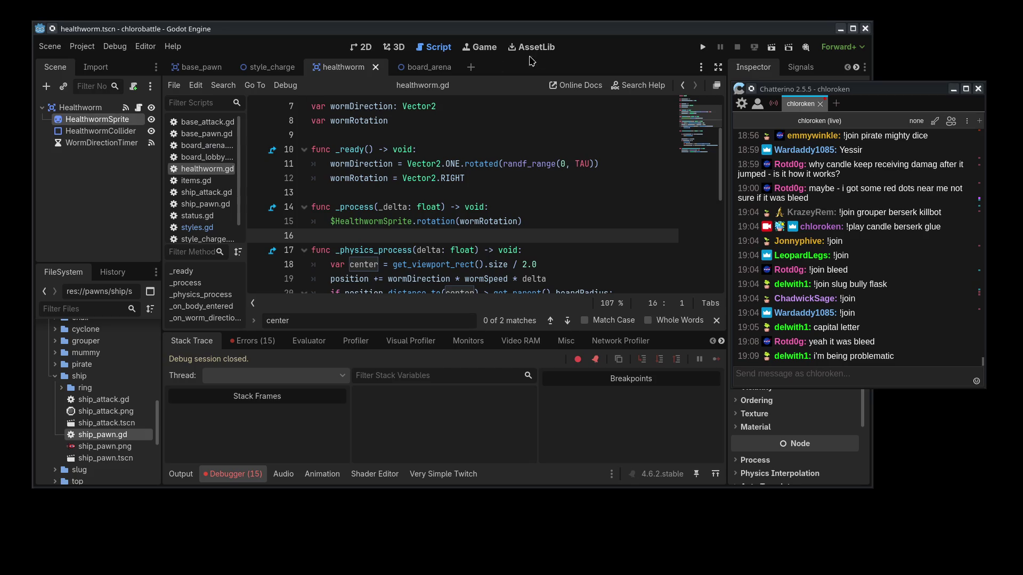
drag(557, 30, 515, 31)
click(457, 222)
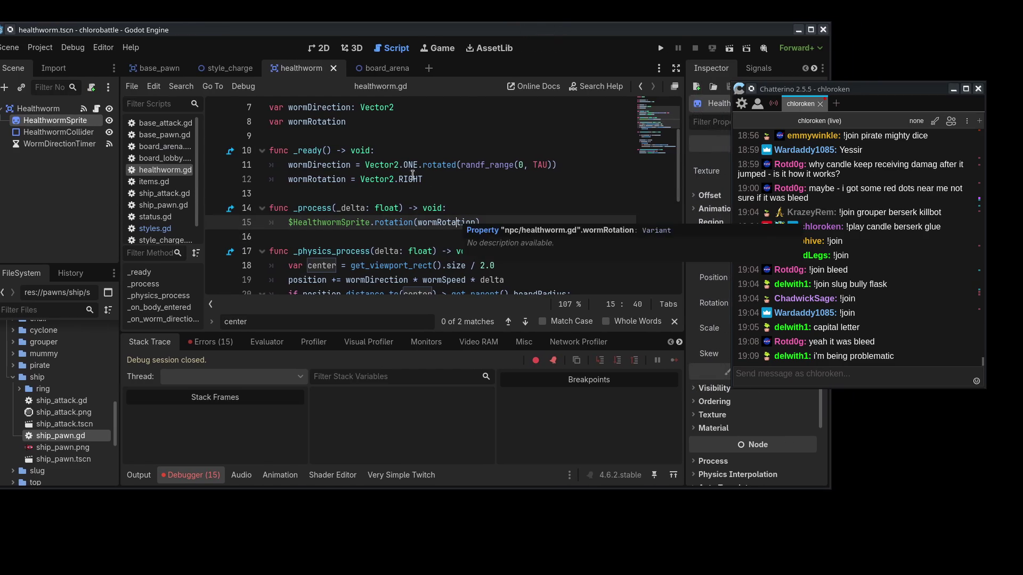
Delete and then undo line 11's rotated call, keeping wormRotation at 0 on line 12.
double_click(365, 165)
click(551, 185)
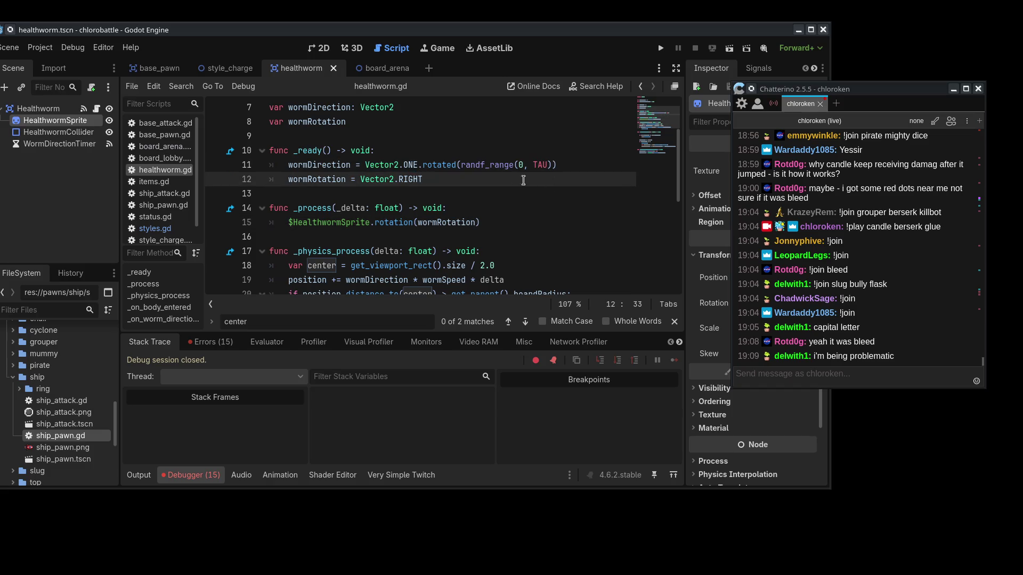
drag(462, 164, 365, 164)
key(BackSpace)
key(ctrl+s)
click(462, 193)
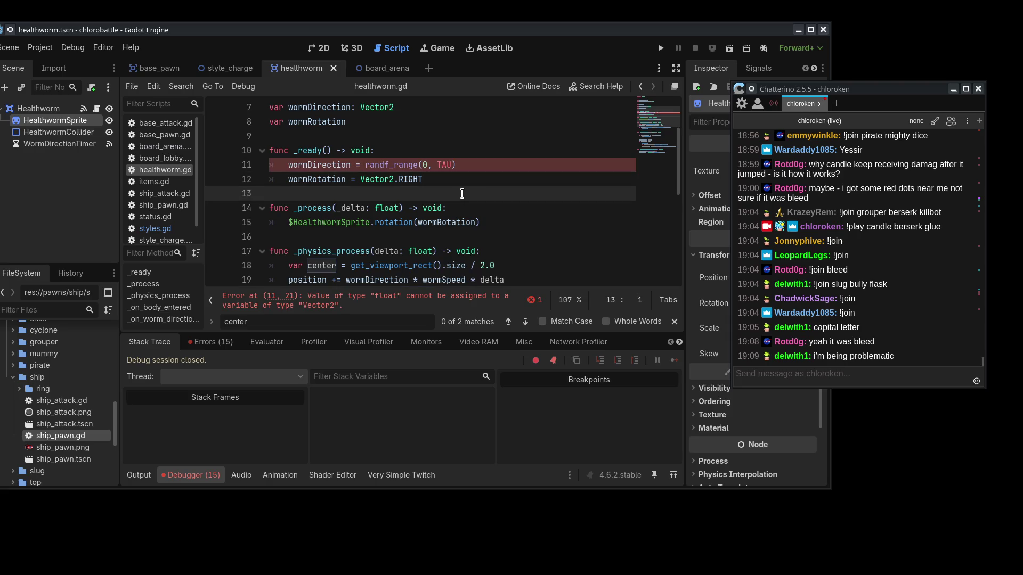
click(471, 161)
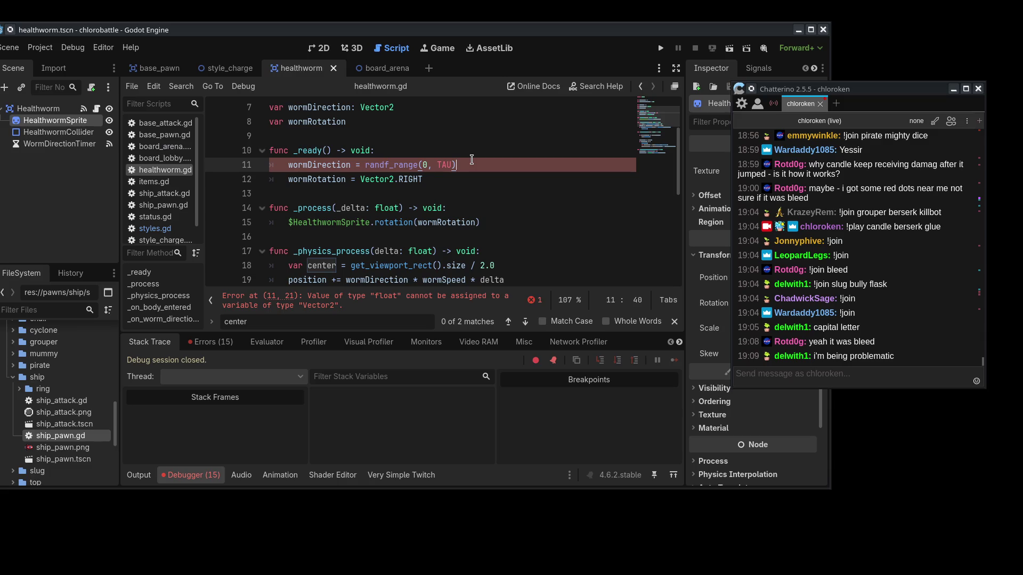
key(ctrl+z)
click(498, 173)
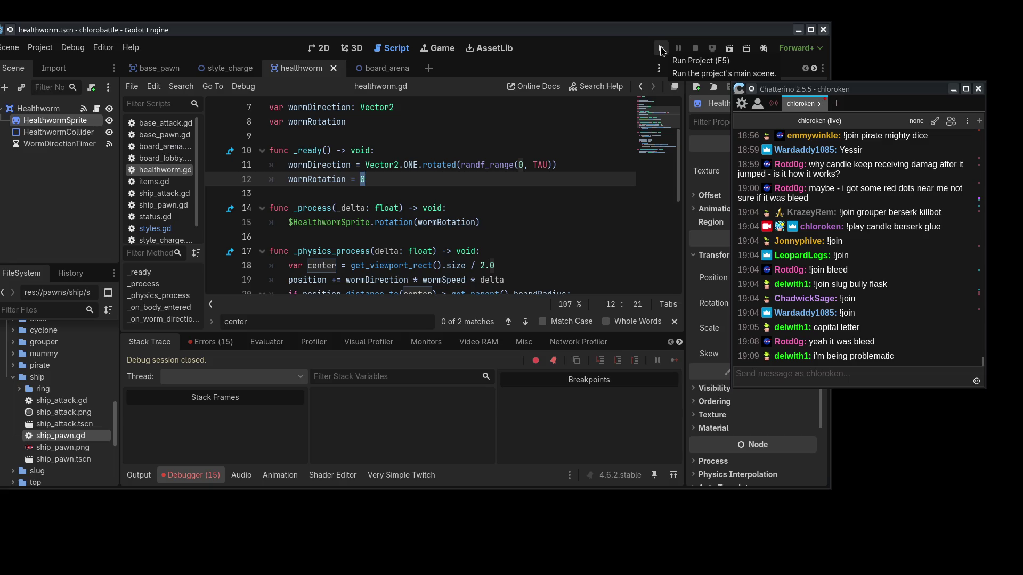
In board_lobby.gd, uncomment the random test-bots loop and its registration line.
click(160, 158)
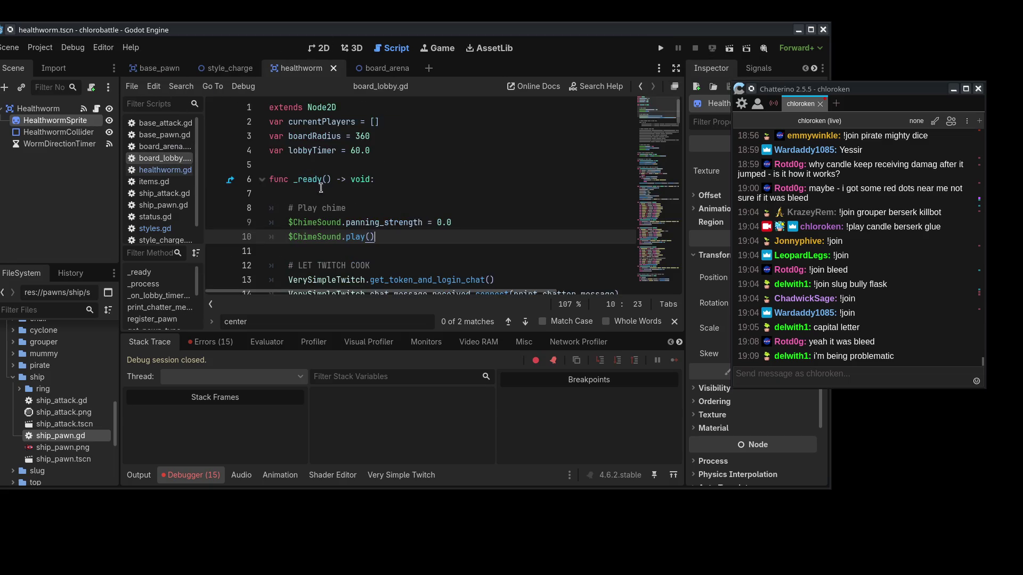
scroll(288, 233, down, 4)
click(290, 121)
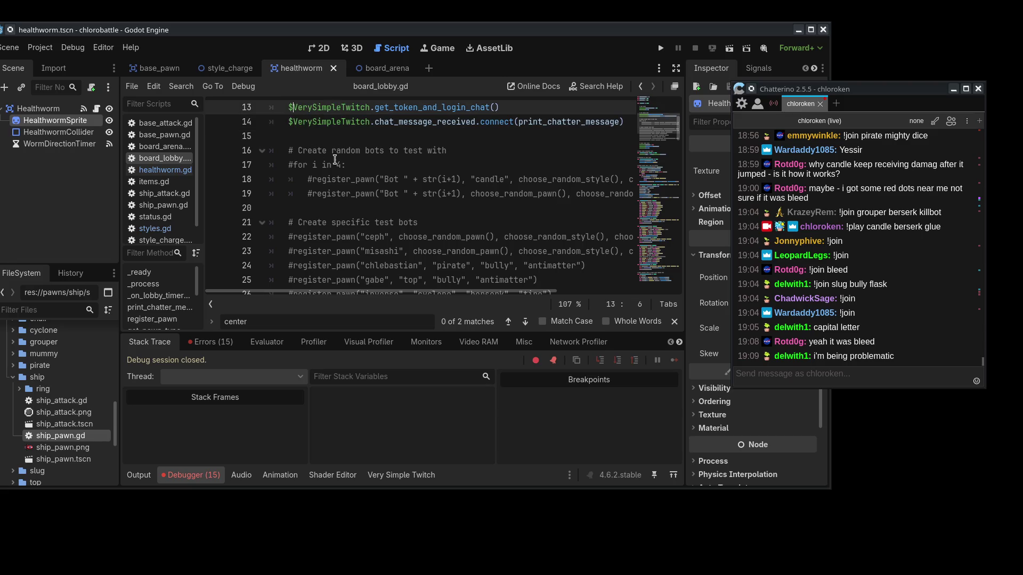
scroll(337, 163, up, 2)
click(290, 140)
text(#)
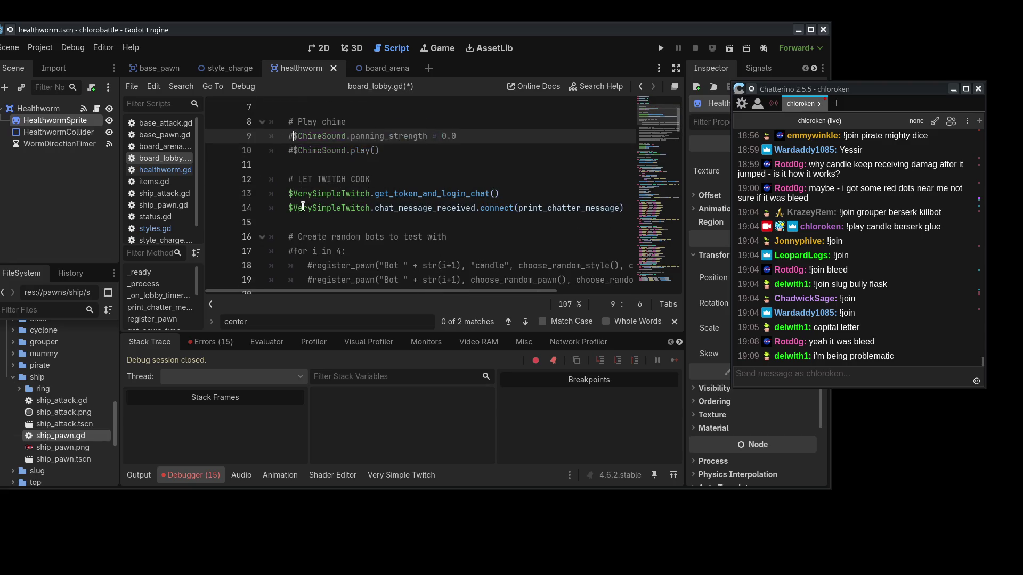
scroll(293, 207, down, 1)
click(296, 207)
key(ctrl+k)
key(Down)
key(Down)
key(ctrl+k)
Comment out the Twitch login and chat-message connection lines 13–14.
click(671, 49)
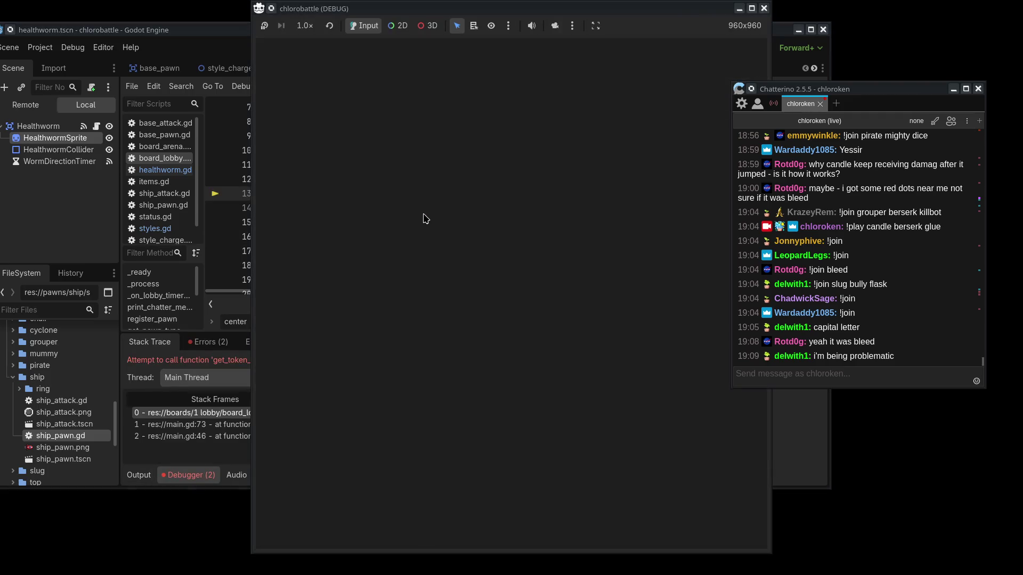
click(298, 223)
click(288, 194)
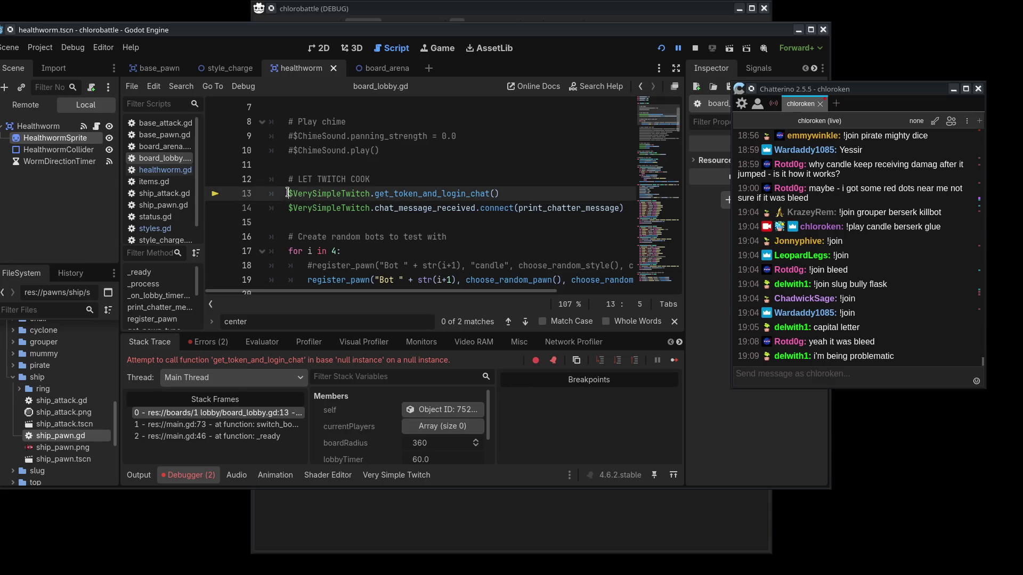
key(ctrl+k)
click(288, 208)
key(ctrl+k)
Run a bots-only test round, then return to the editor.
click(663, 48)
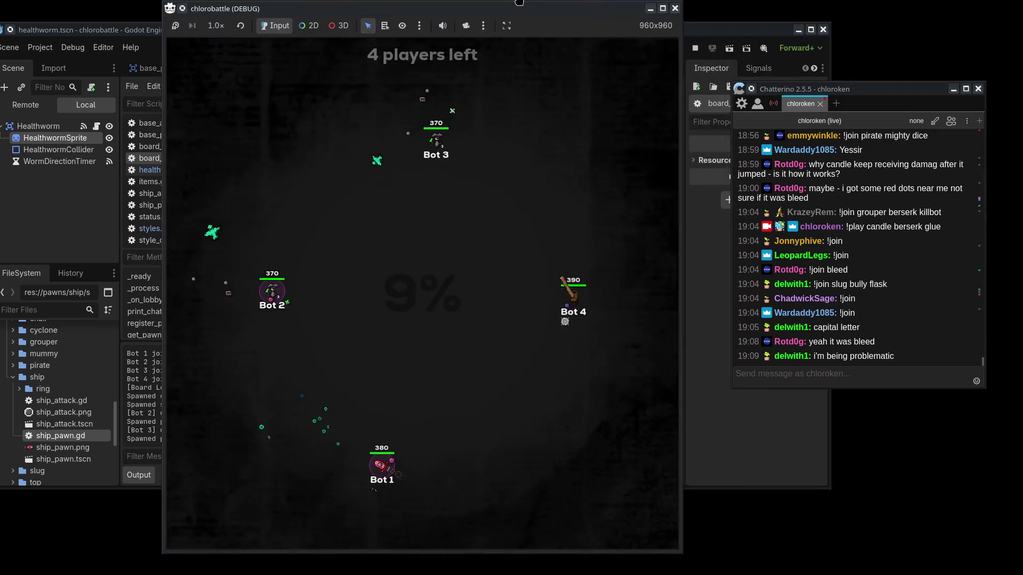
drag(520, 3, 518, 3)
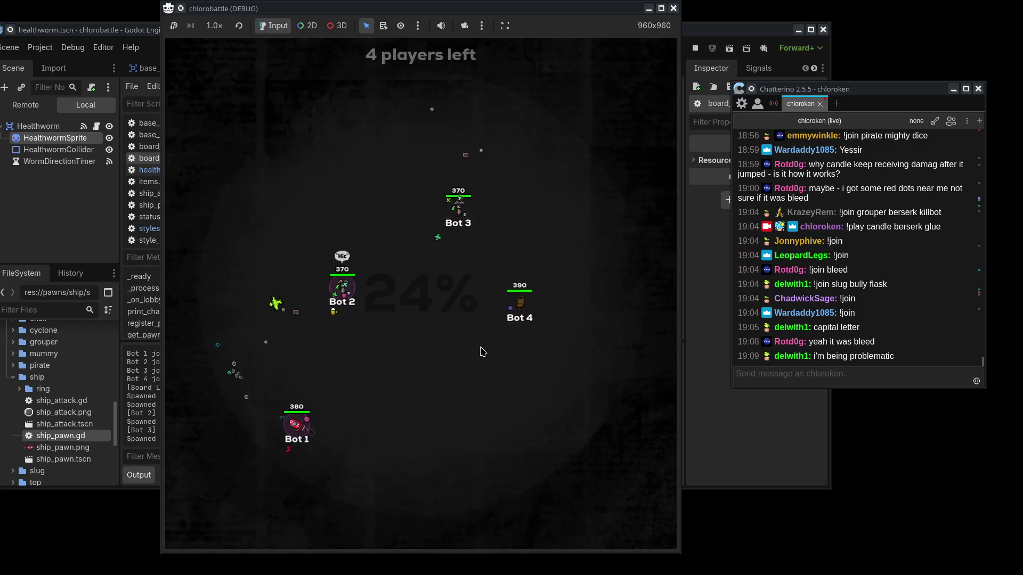
click(66, 206)
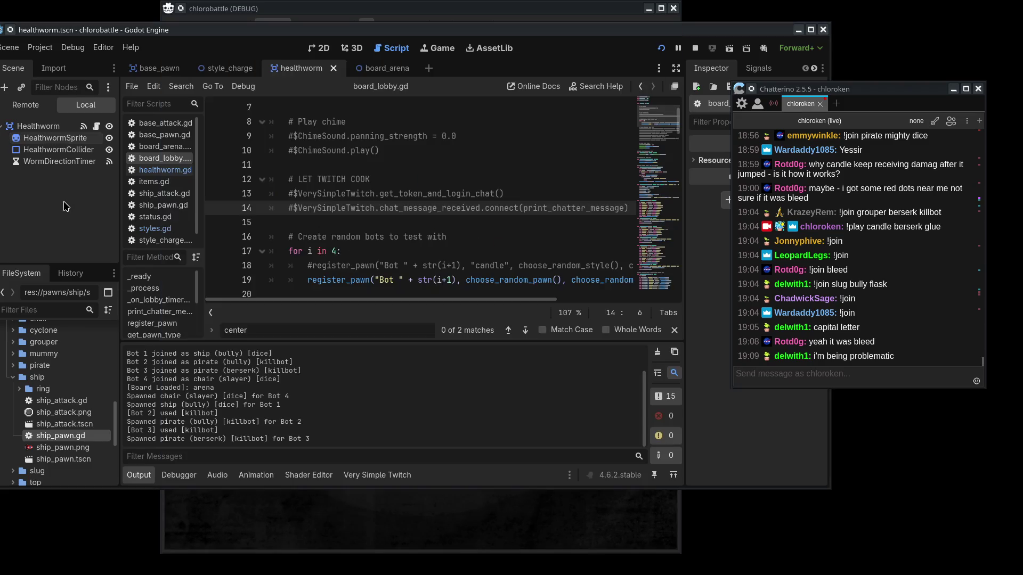
Open healthworm.gd and run the game until it breaks on line 15.
scroll(280, 215, up, 1)
scroll(280, 216, down, 3)
scroll(280, 216, up, 3)
click(184, 175)
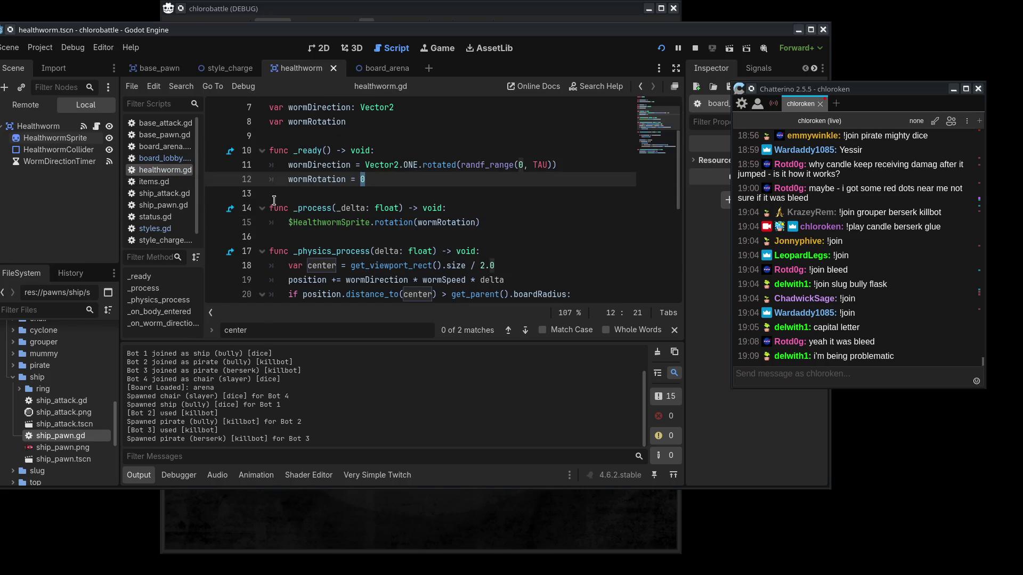
key(alt+Tab)
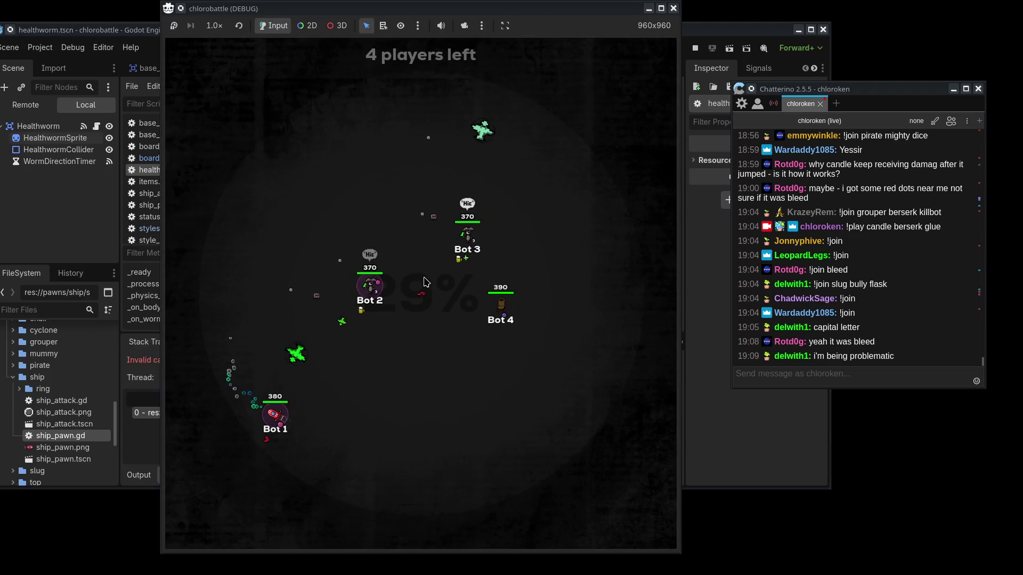
key(alt+Tab)
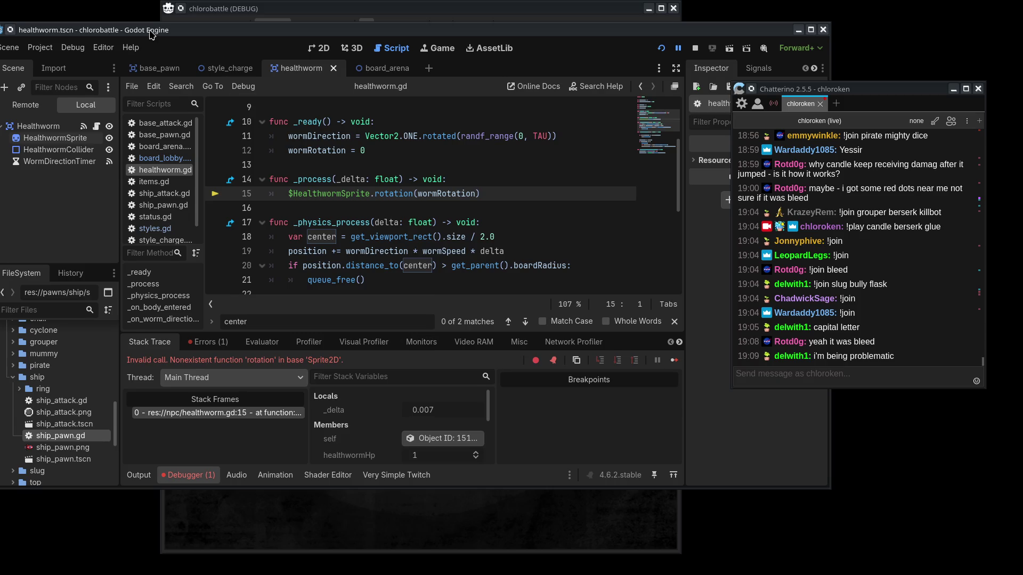
Show HealthwormSprite's properties in the Inspector, with the chat window moved aside.
drag(151, 35, 163, 33)
drag(852, 89, 929, 155)
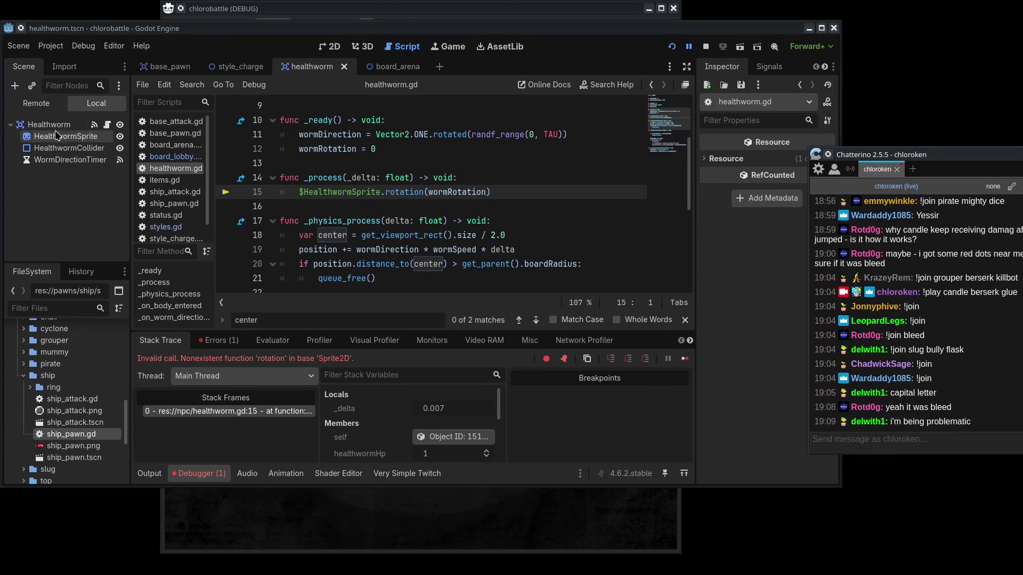
click(57, 135)
drag(851, 155, 885, 186)
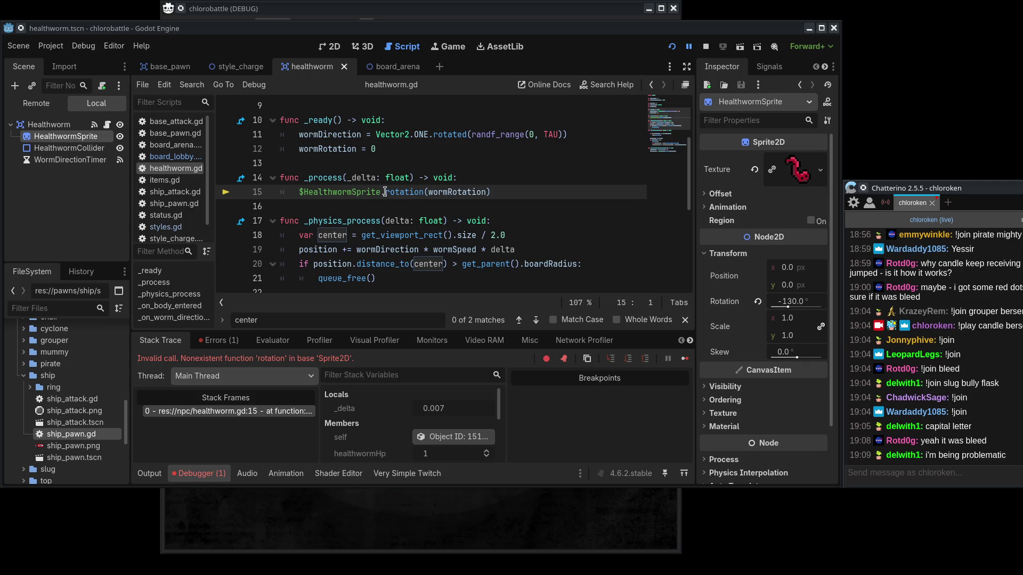
Rewrite line 15 from '$HealthwormSprite.rotation(...)' to 'rotation = wormRotation' and relaunch the game.
drag(385, 191, 287, 195)
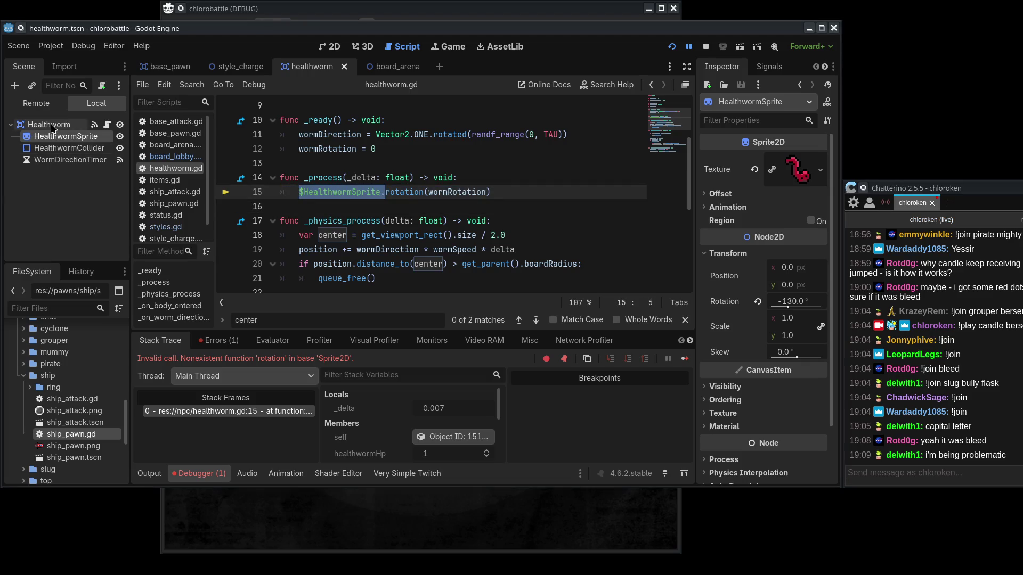
key(BackSpace)
click(487, 205)
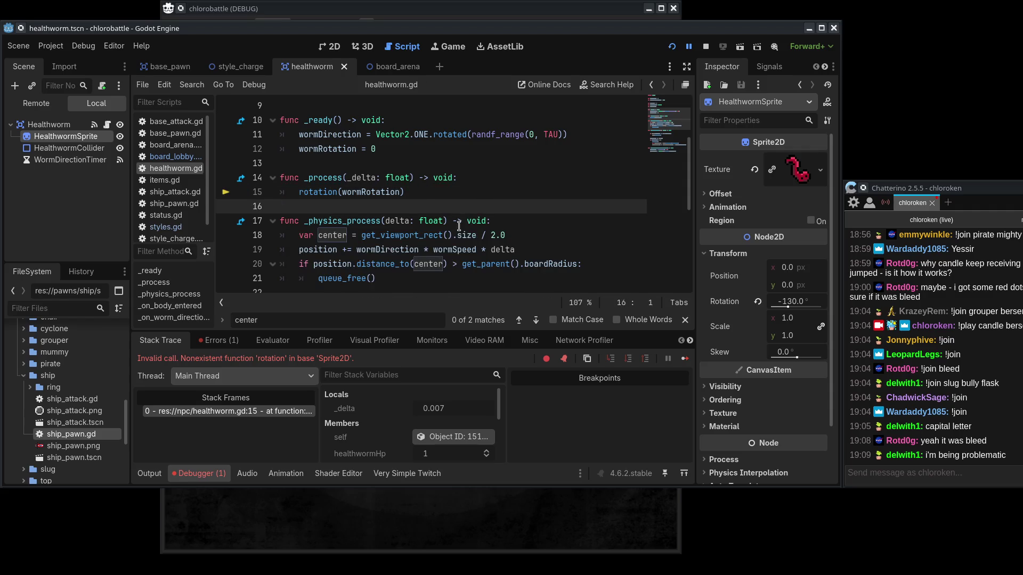
click(300, 192)
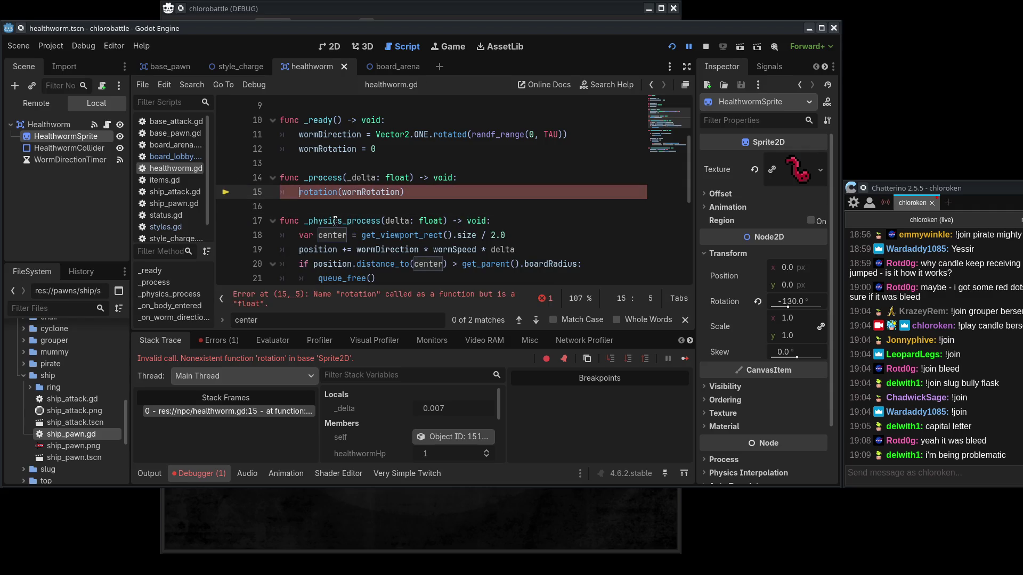
key(End)
key(BackSpace)
key(Escape)
key(Down)
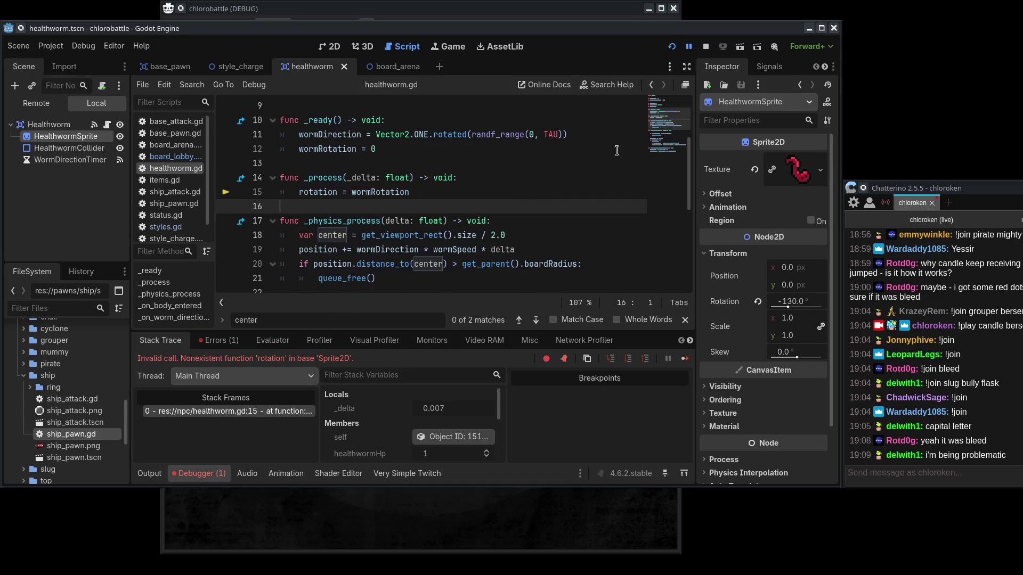
scroll(639, 178, down, 5)
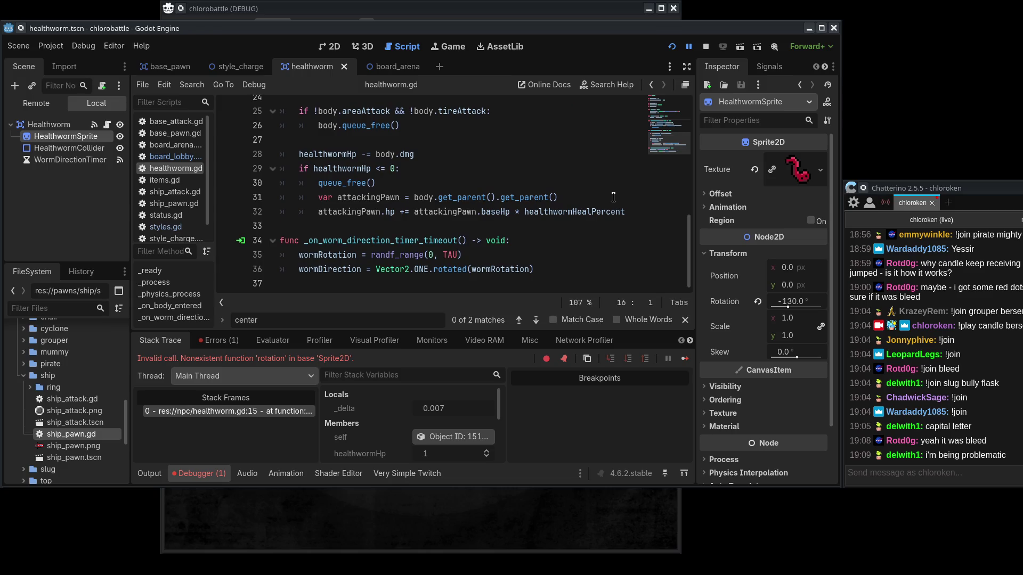
scroll(612, 199, up, 2)
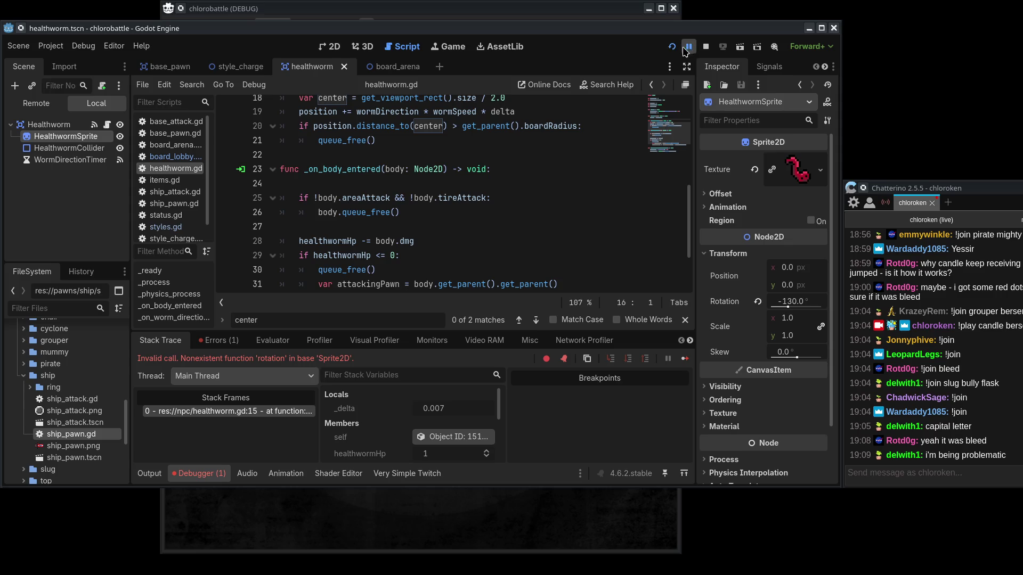
click(682, 50)
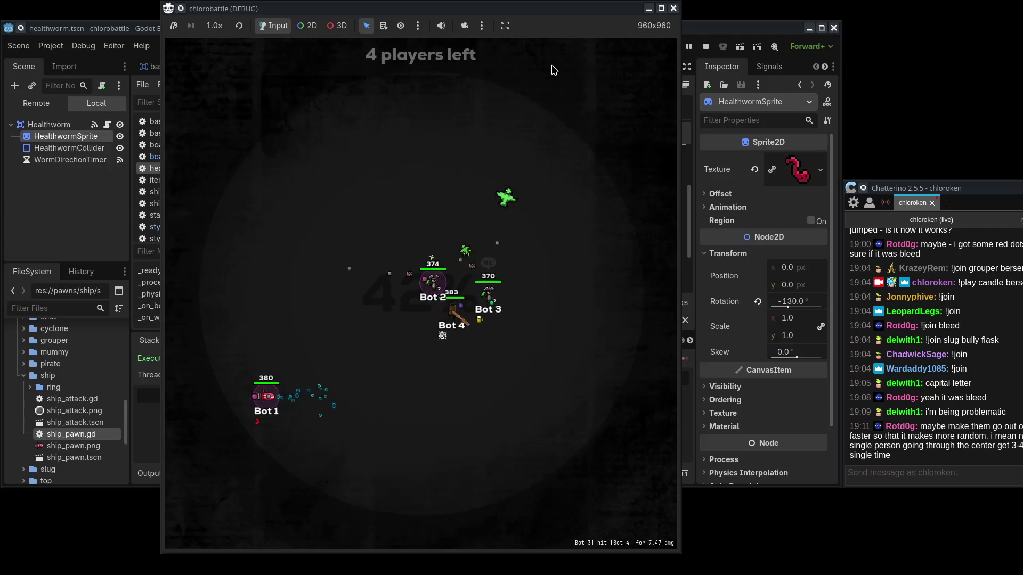
Stop and rerun the project, arranging the game and Chatterino windows until the line 25 break.
click(703, 46)
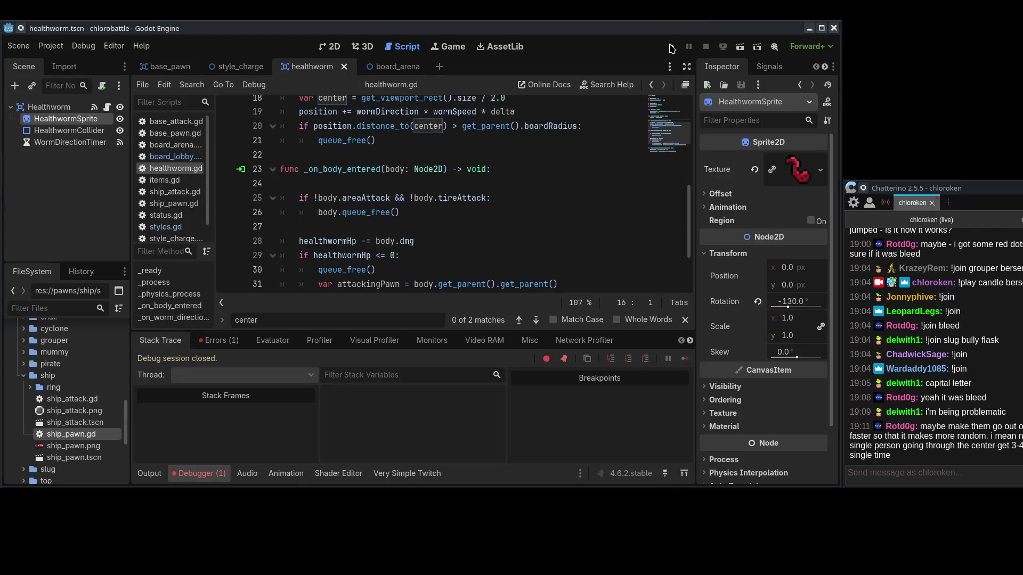
click(671, 49)
mouse_move(924, 188)
mouse_down()
mouse_move(852, 63)
mouse_move(849, 26)
mouse_up()
drag(612, 41, 499, 42)
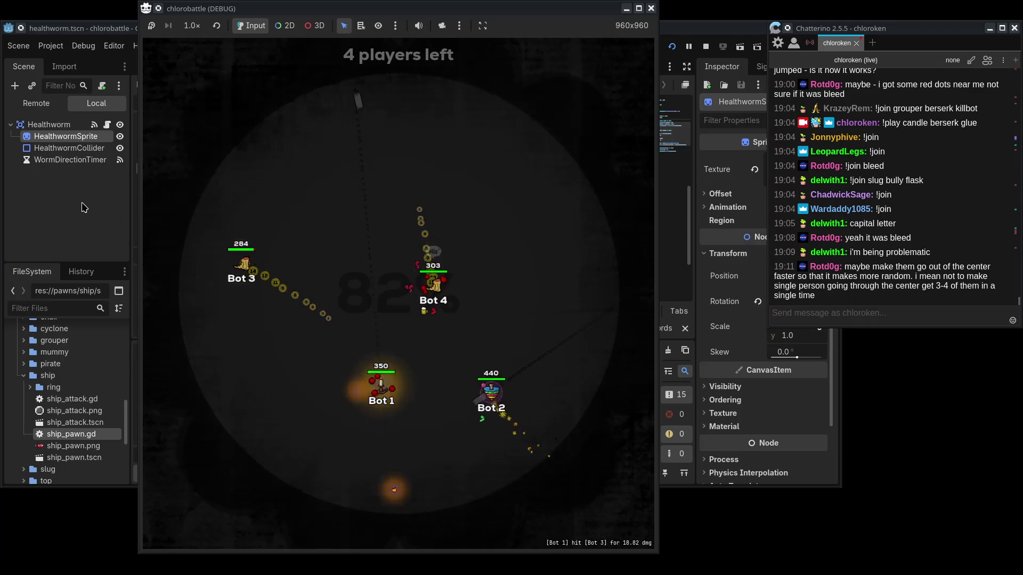
drag(833, 30, 994, 28)
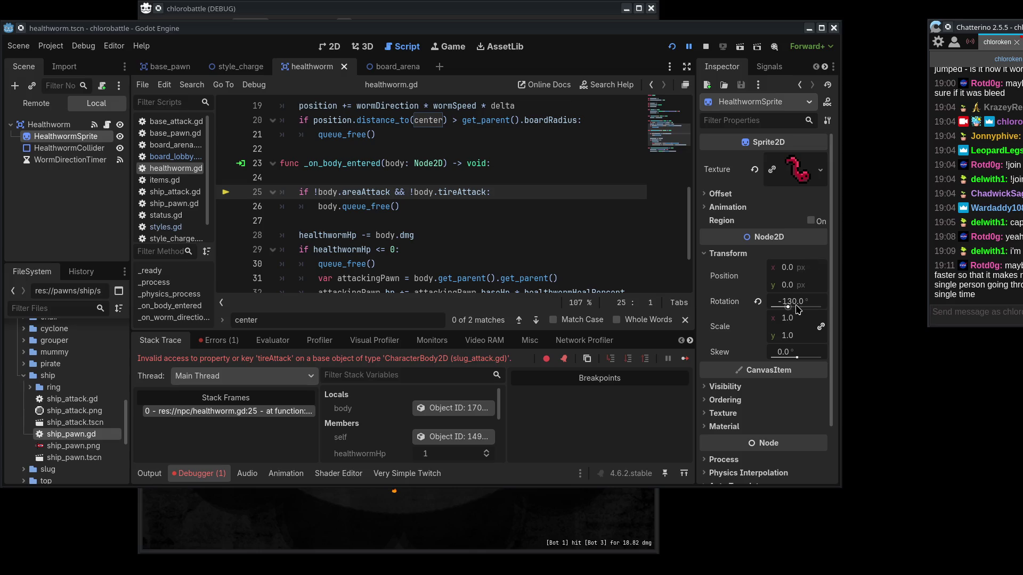
Inspect the Healthworm node, jump to the tireAttack error line, and save.
click(48, 125)
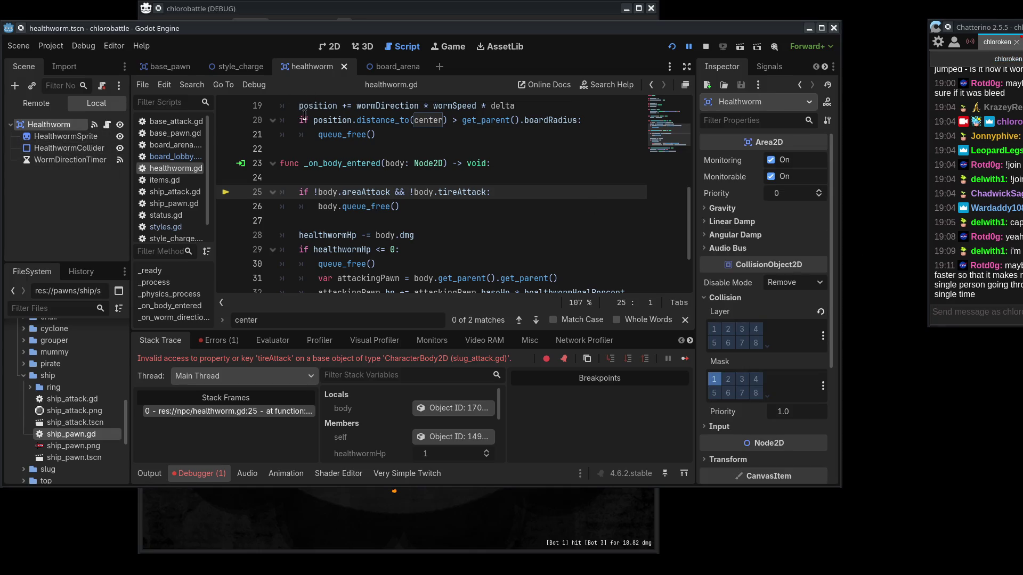
click(434, 240)
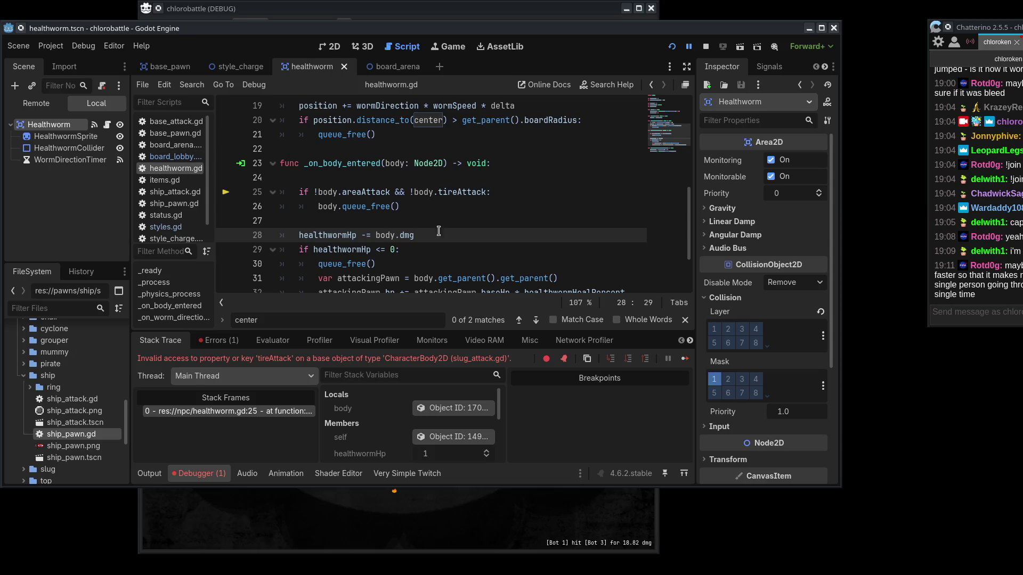
scroll(426, 187, up, 3)
click(432, 176)
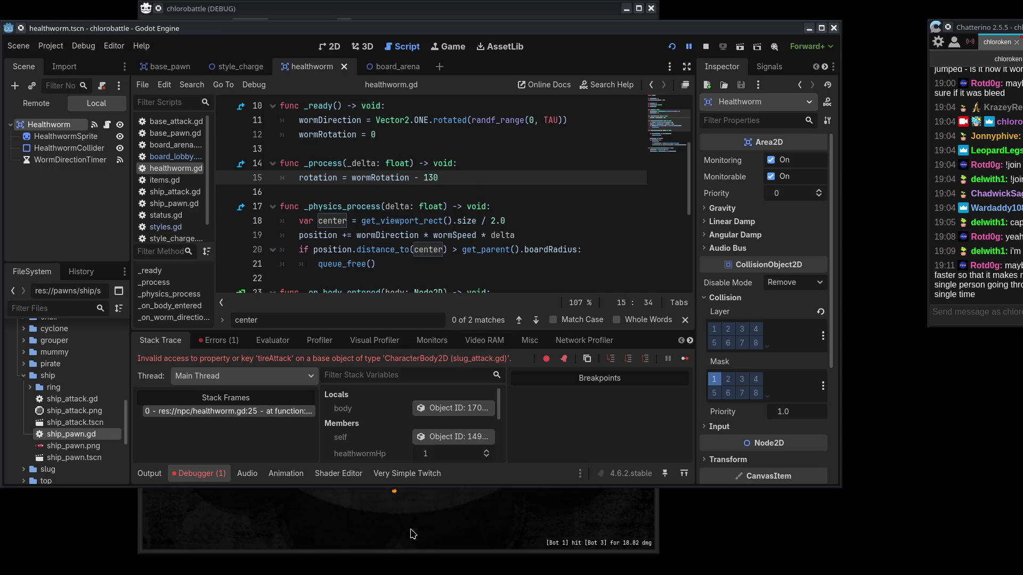
click(219, 341)
click(250, 380)
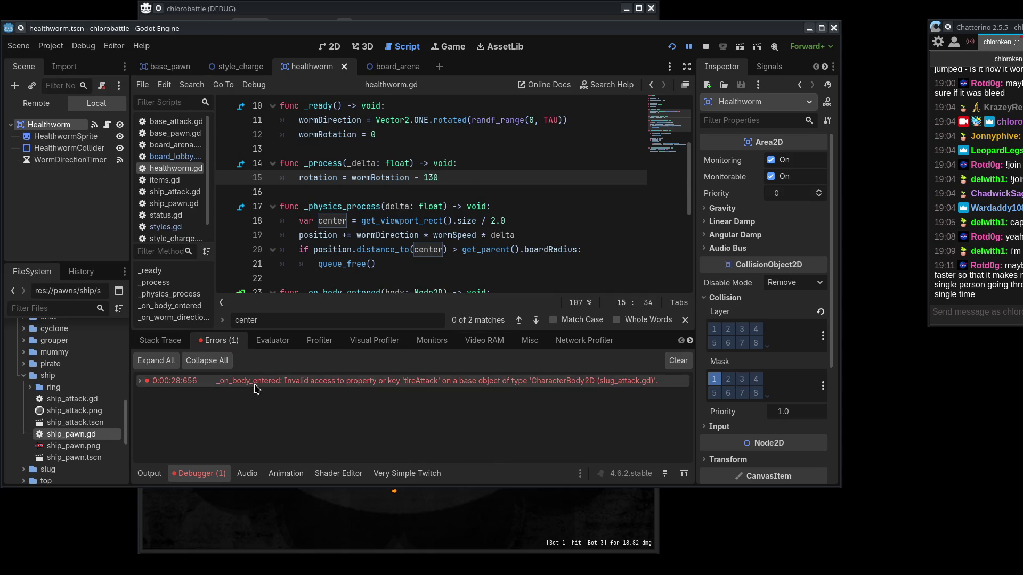
click(432, 206)
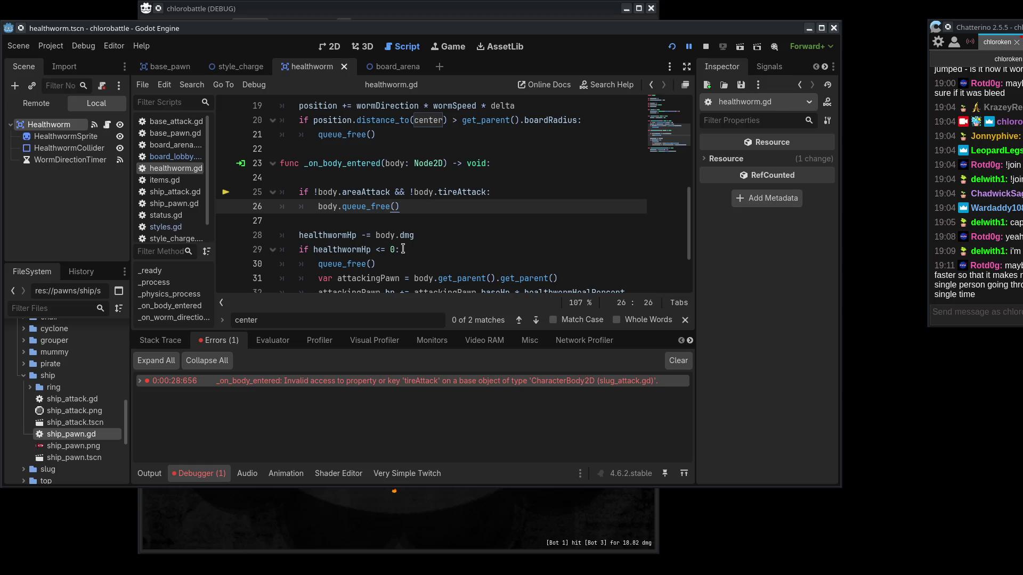
scroll(401, 252, up, 6)
scroll(401, 255, down, 6)
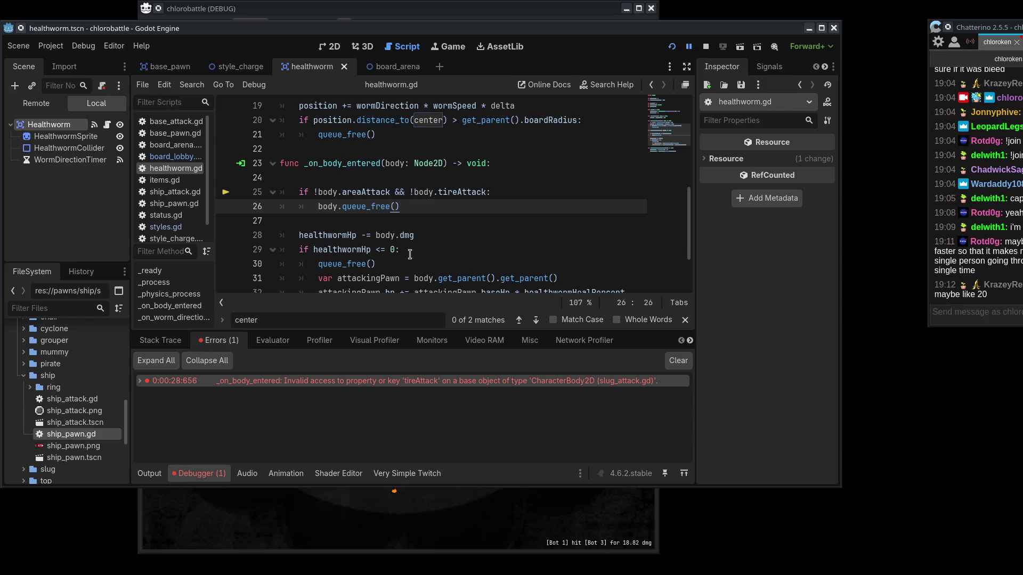
key(ctrl+s)
scroll(69, 399, down, 5)
Check slug_attack.gd and base_attack.gd for how isTireAttack is spelled.
click(23, 333)
click(72, 346)
double_click(78, 348)
click(345, 145)
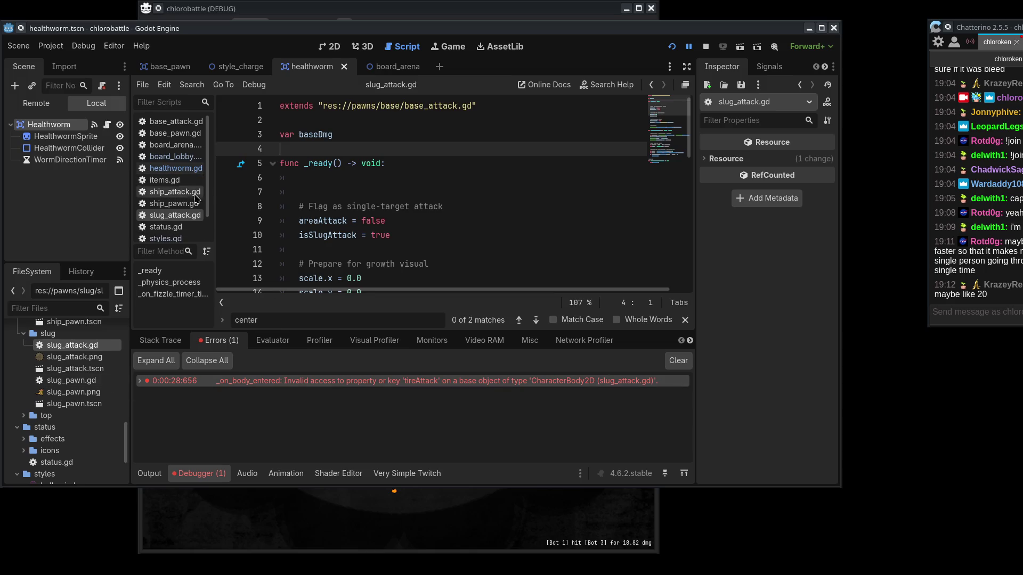
scroll(105, 406, up, 10)
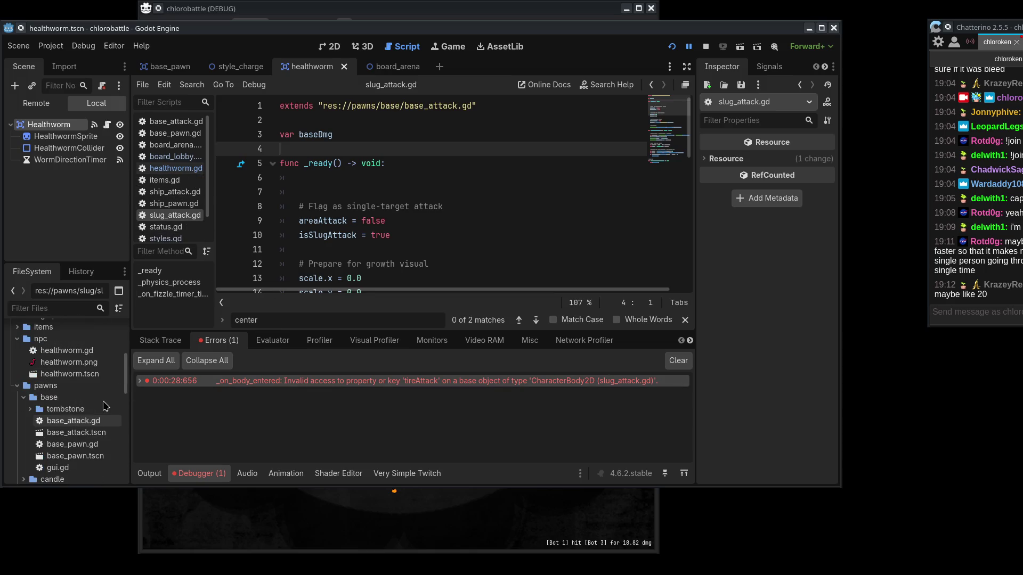
click(186, 124)
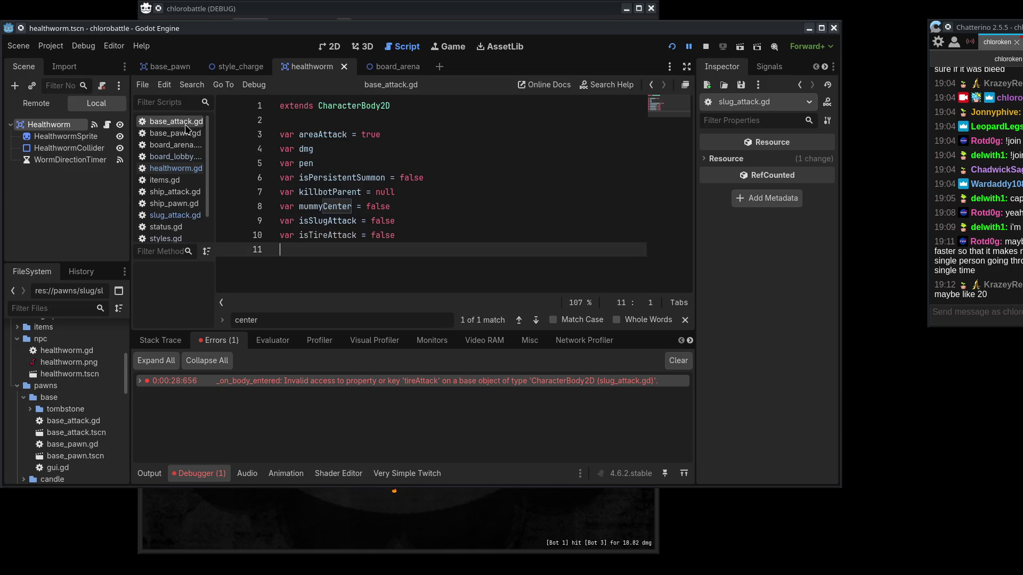
click(442, 237)
Correct 'tireAttack' to 'isTireAttack' on healthworm.gd line 25 and run the game.
click(422, 383)
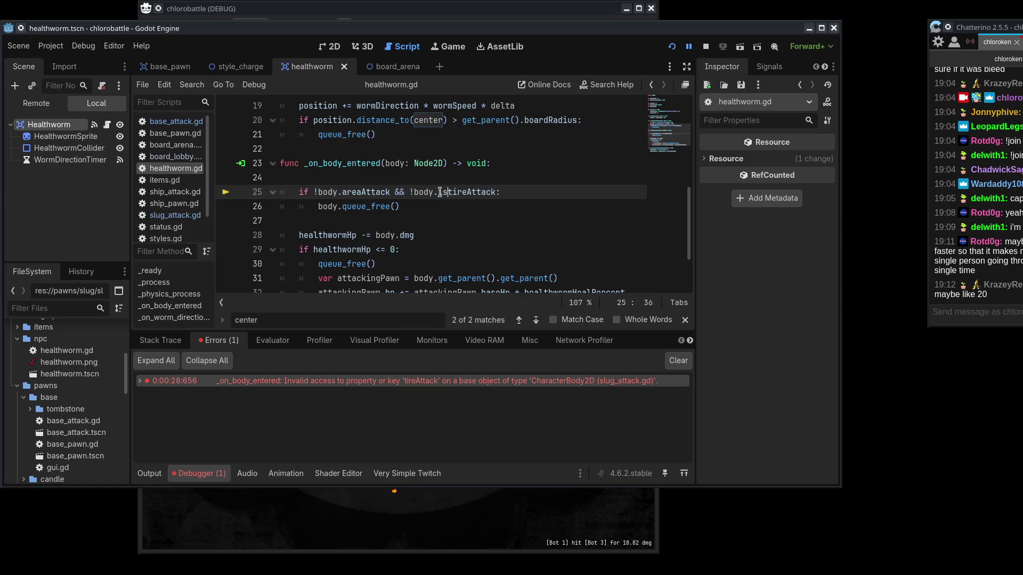
key(Delete)
text(T)
click(466, 162)
key(F5)
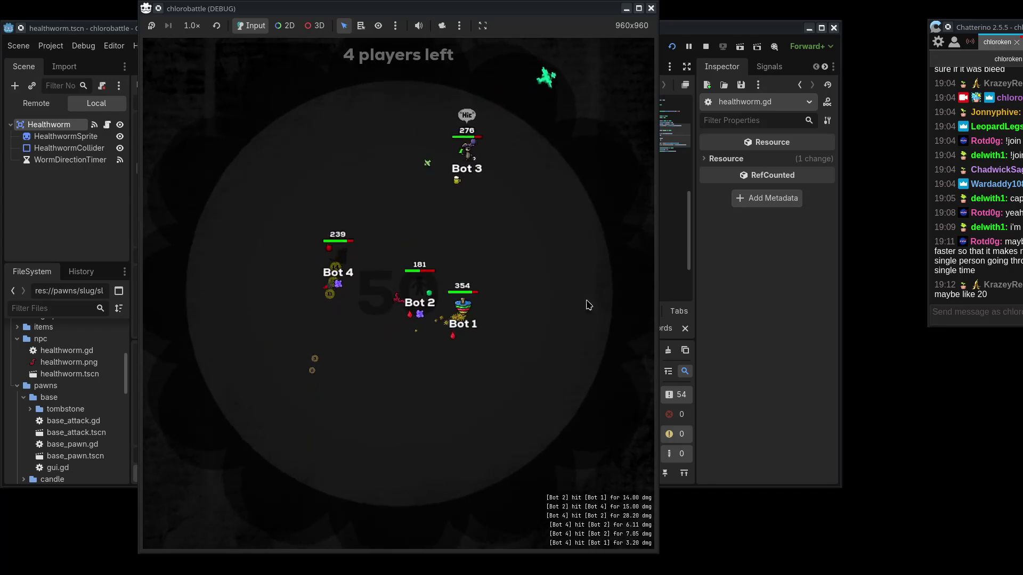
Test-run the game twice without the tireAttack error, then stop it and return to healthworm.gd.
key(F5)
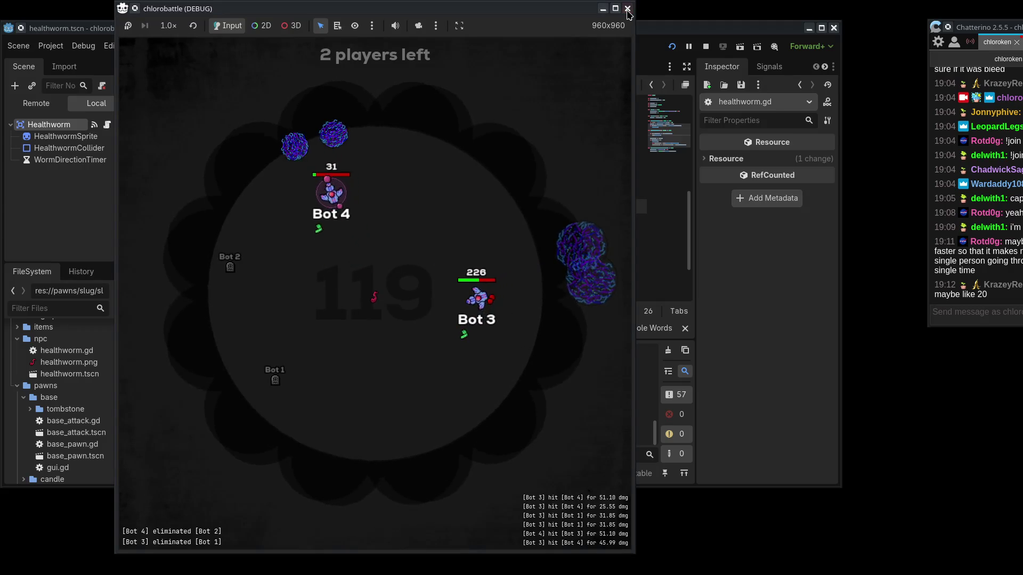
key(F8)
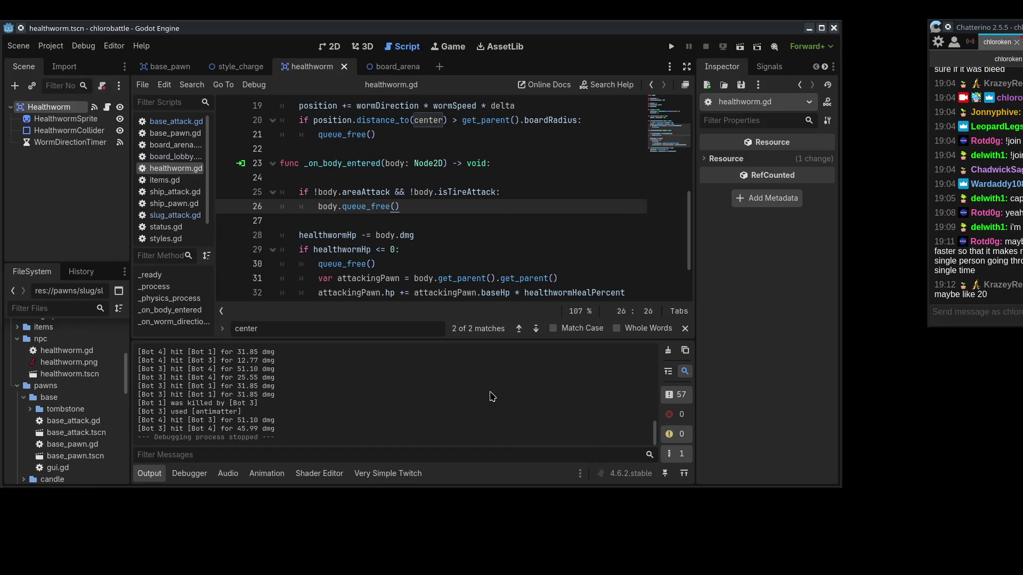
click(671, 47)
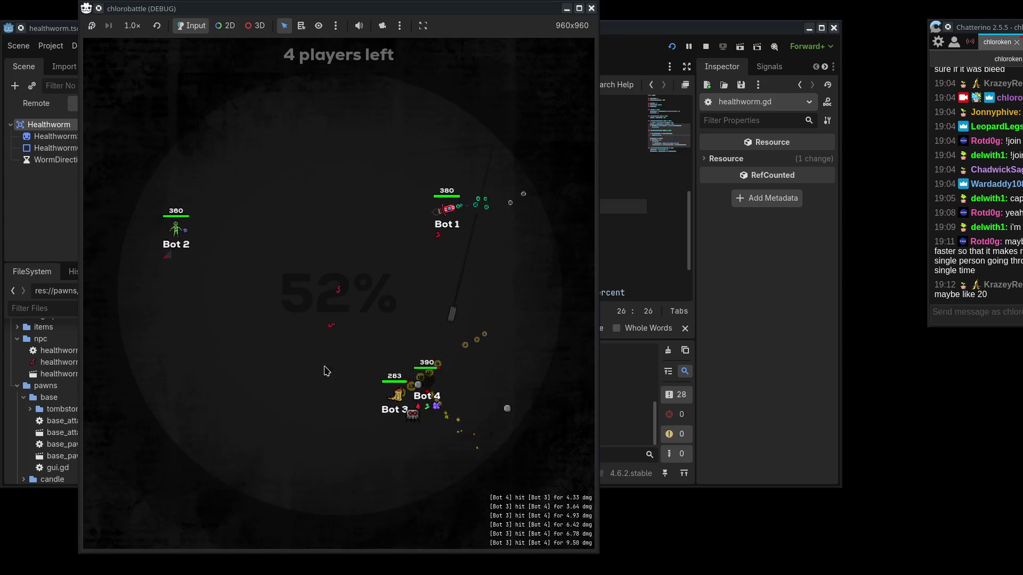
click(569, 9)
click(528, 258)
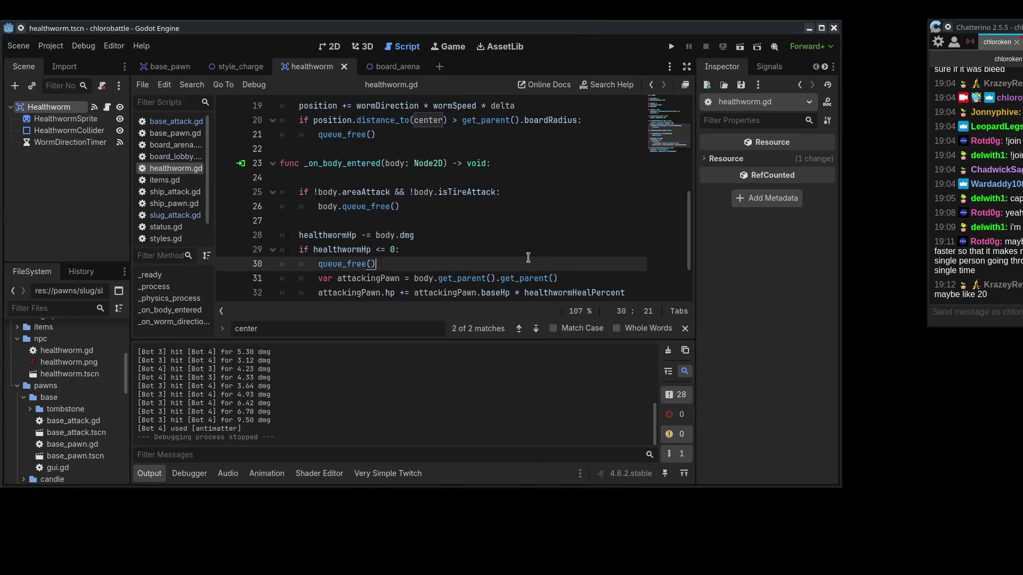
Remove the ' - 130' rotation offset from line 15 of healthworm.gd.
click(201, 201)
click(197, 170)
scroll(475, 184, down, 2)
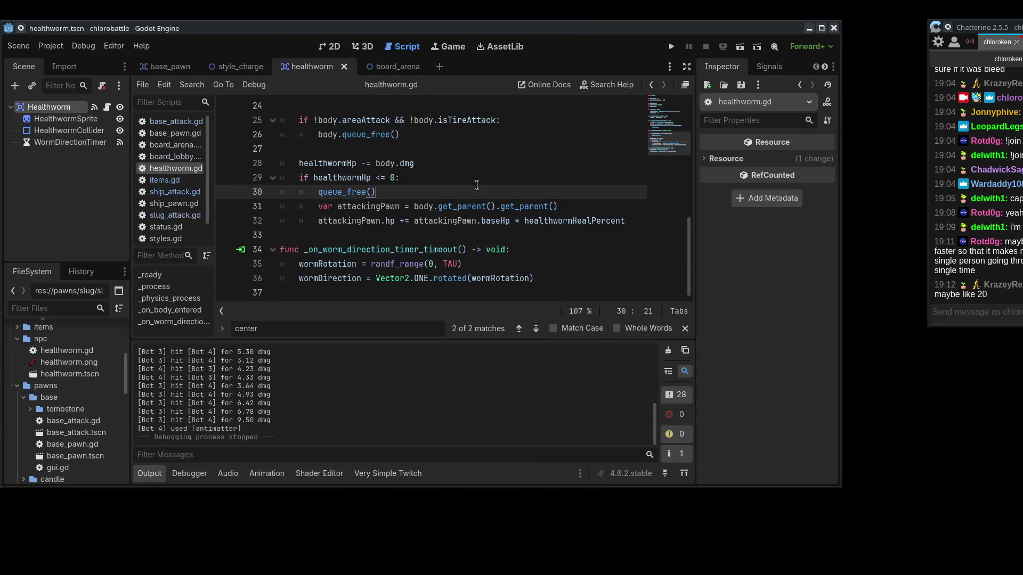
scroll(483, 245, up, 6)
scroll(484, 244, down, 1)
drag(410, 192, 449, 192)
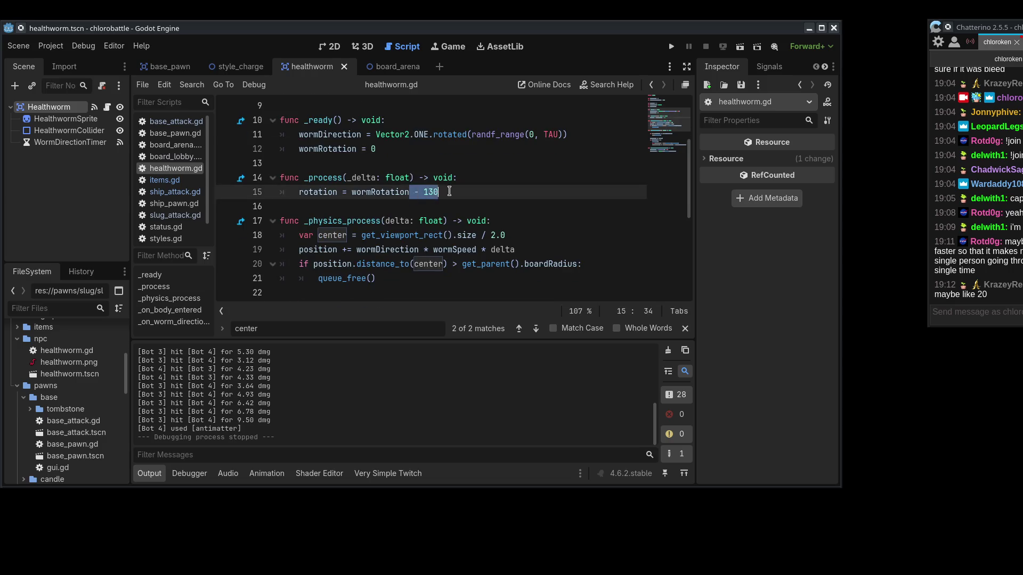
Reset HealthwormSprite's rotation to 0°, save, then rotate it to about -131° on the 2D canvas.
click(66, 119)
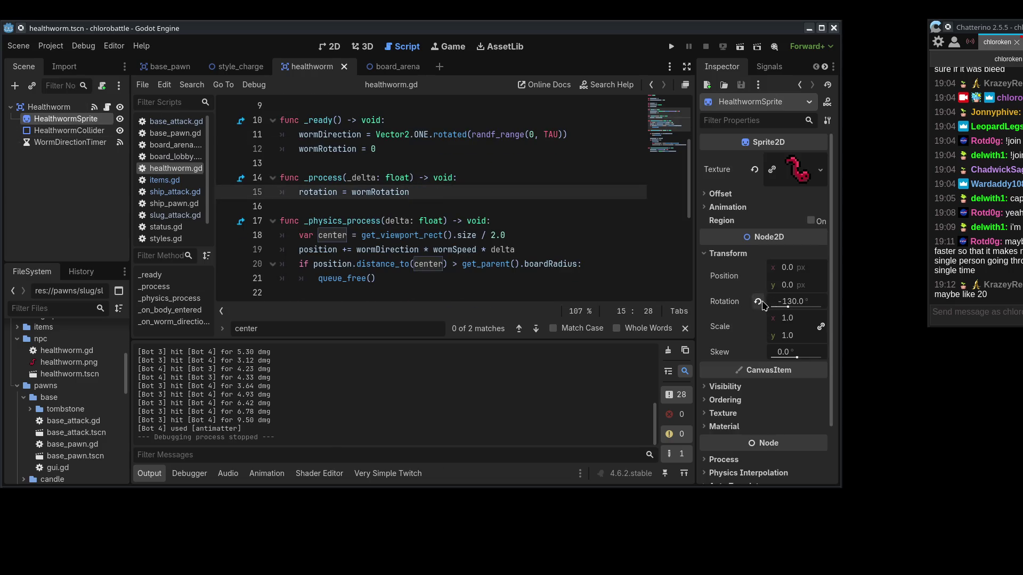
click(759, 302)
click(523, 209)
click(492, 191)
key(ctrl+s)
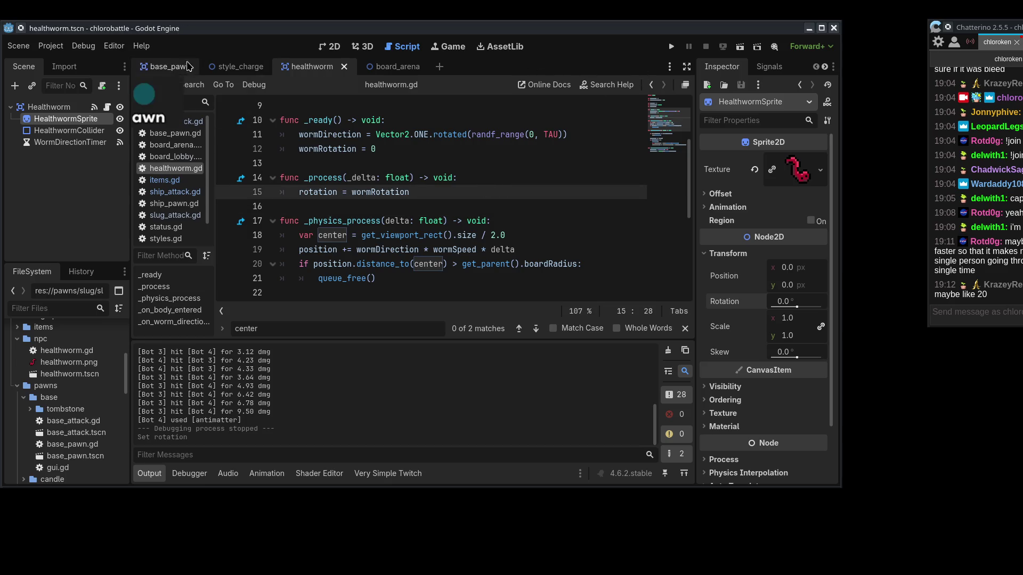
click(333, 47)
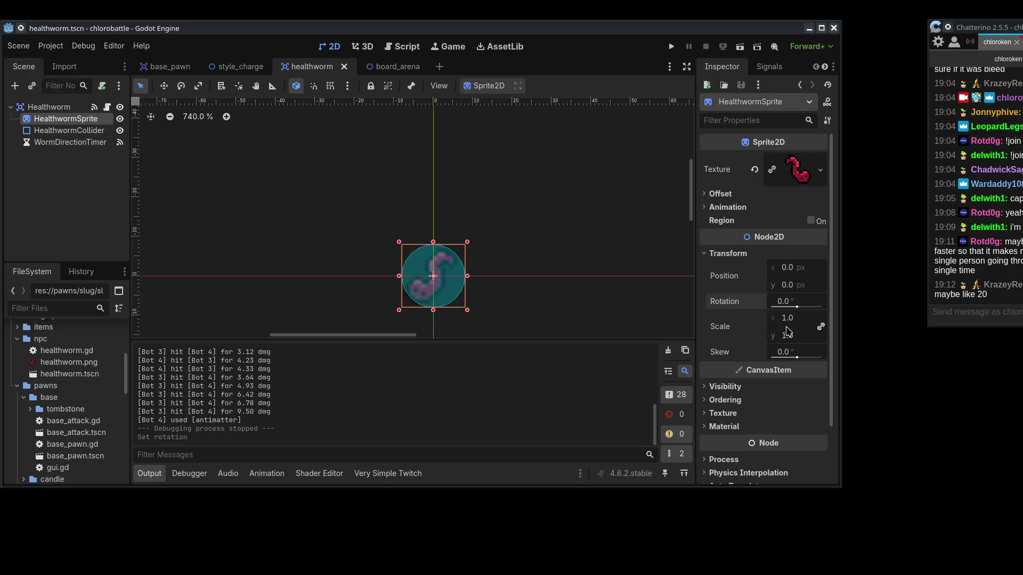
drag(787, 306, 778, 306)
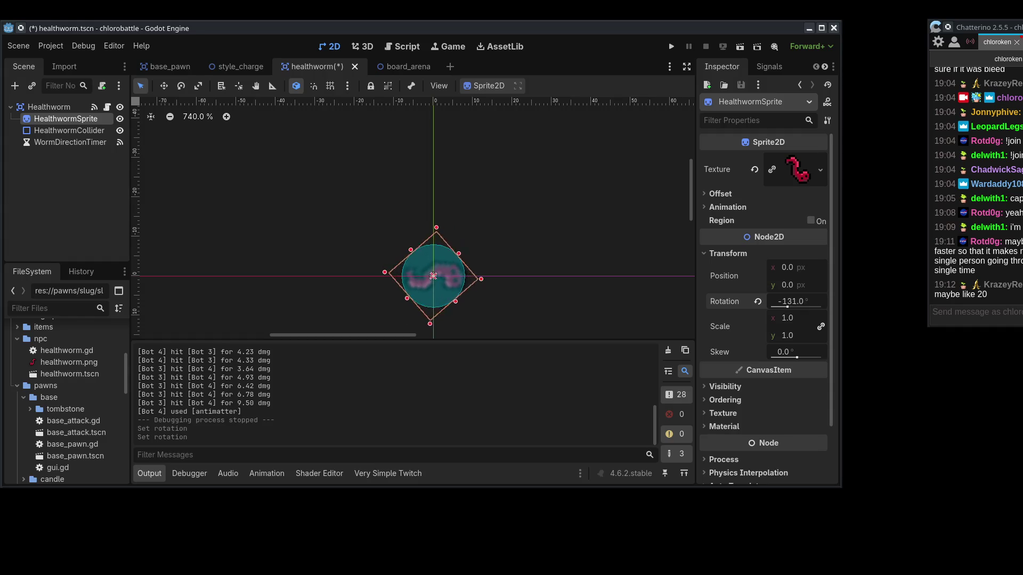
Save, undo the sprite rotation back to 0°, and return to healthworm.gd.
key(ctrl+s)
key(ctrl+z)
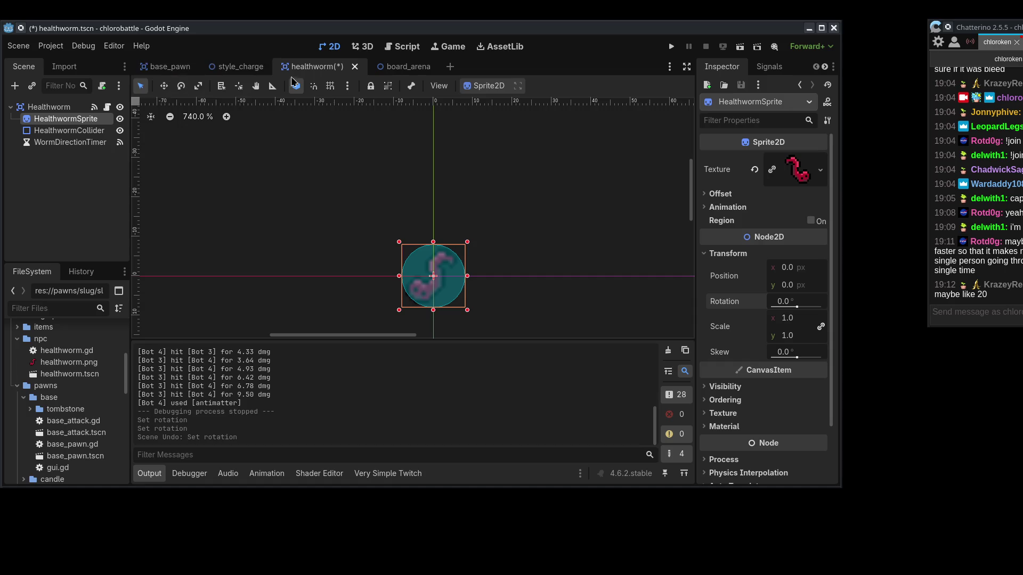
click(395, 48)
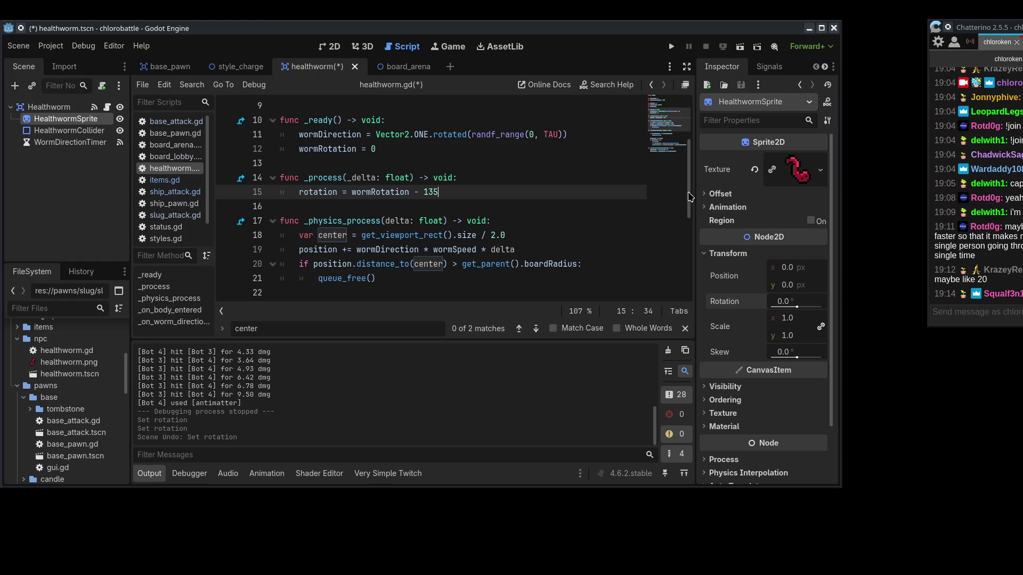
Test-run the game repeatedly to check the worm rotation with a -60 offset.
drag(999, 32, 657, 28)
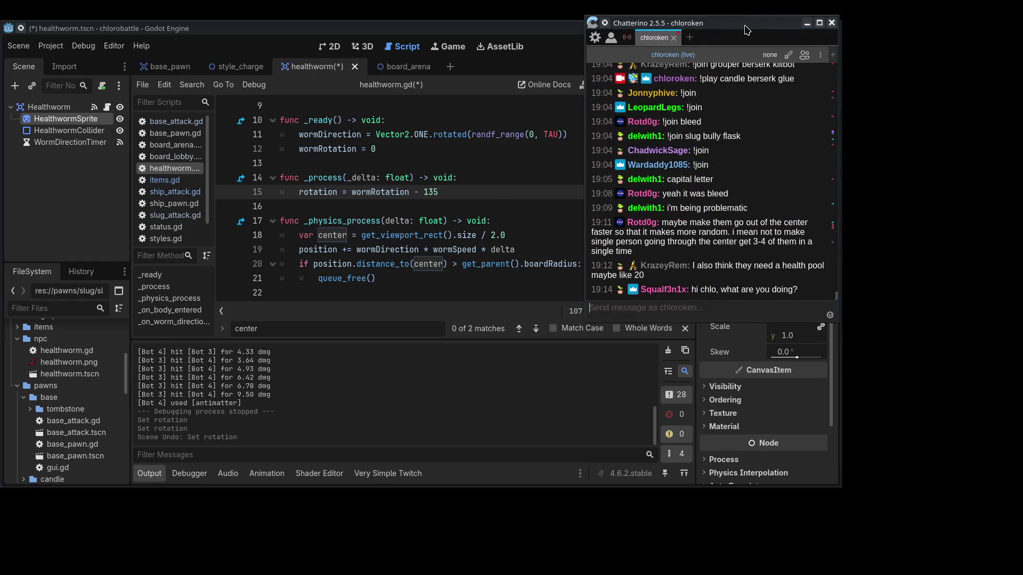
drag(747, 30, 890, 54)
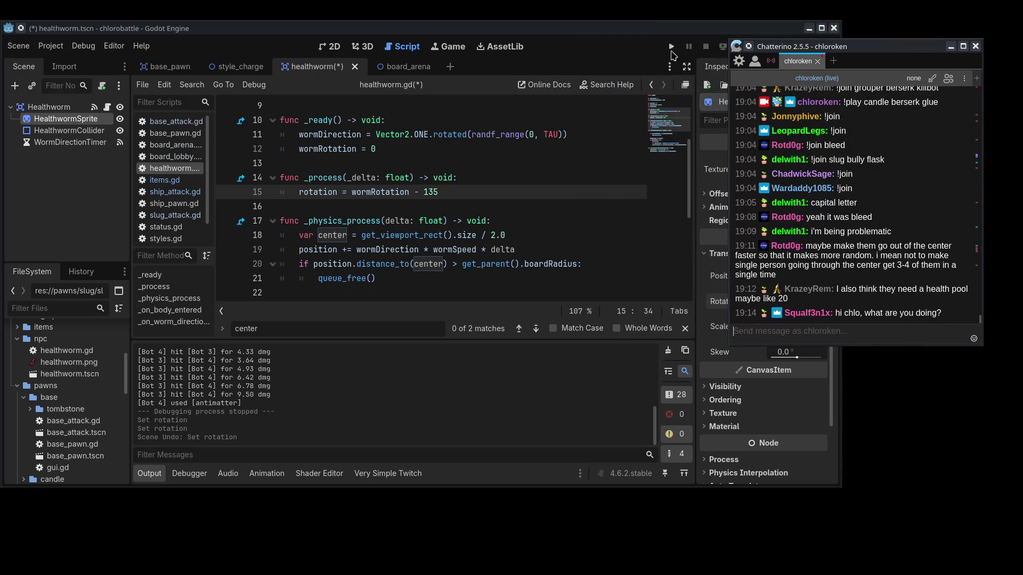
click(672, 49)
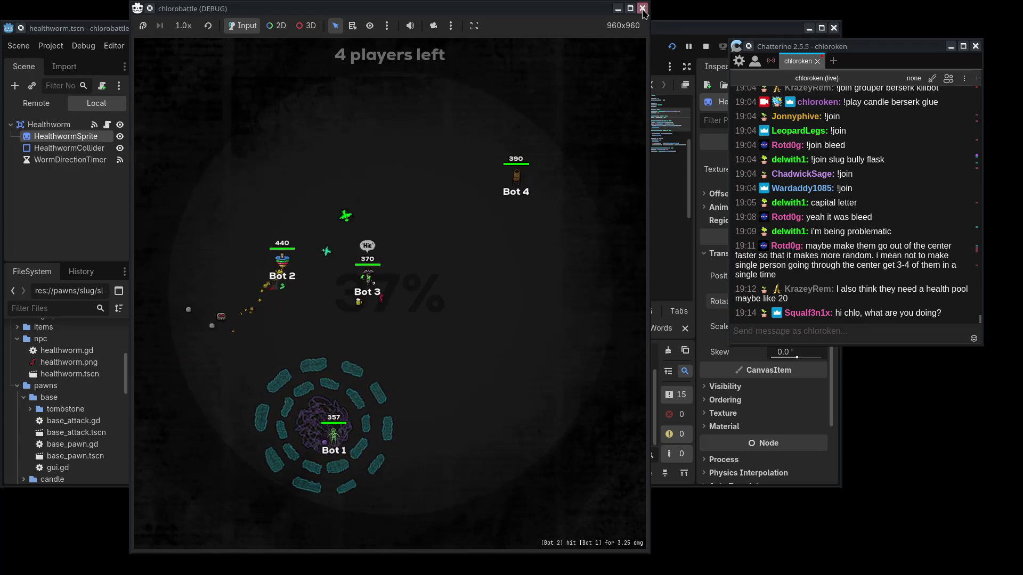
key(F8)
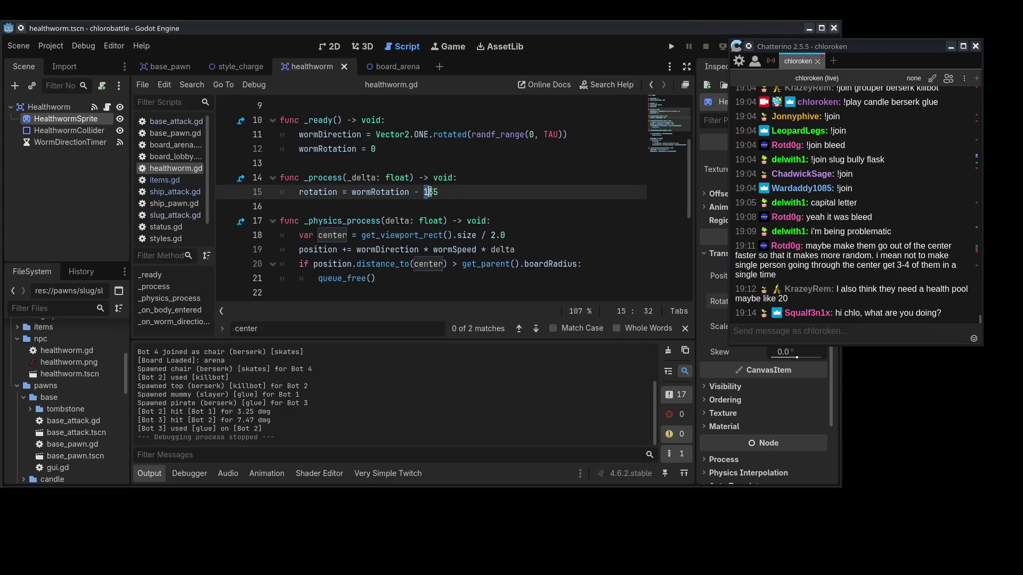
key(F5)
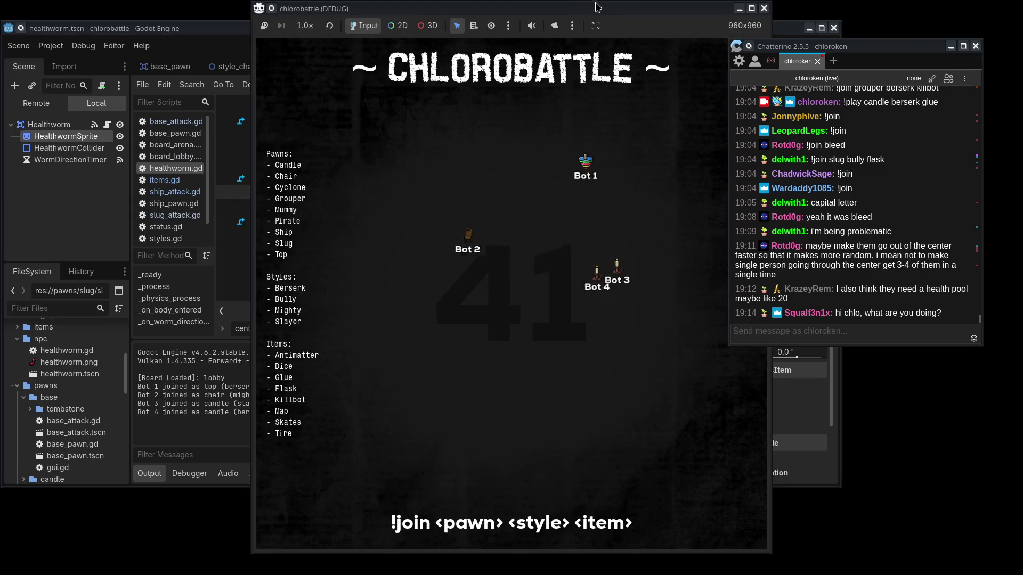
mouse_move(594, 7)
mouse_down()
mouse_move(459, 4)
mouse_move(481, 3)
mouse_up()
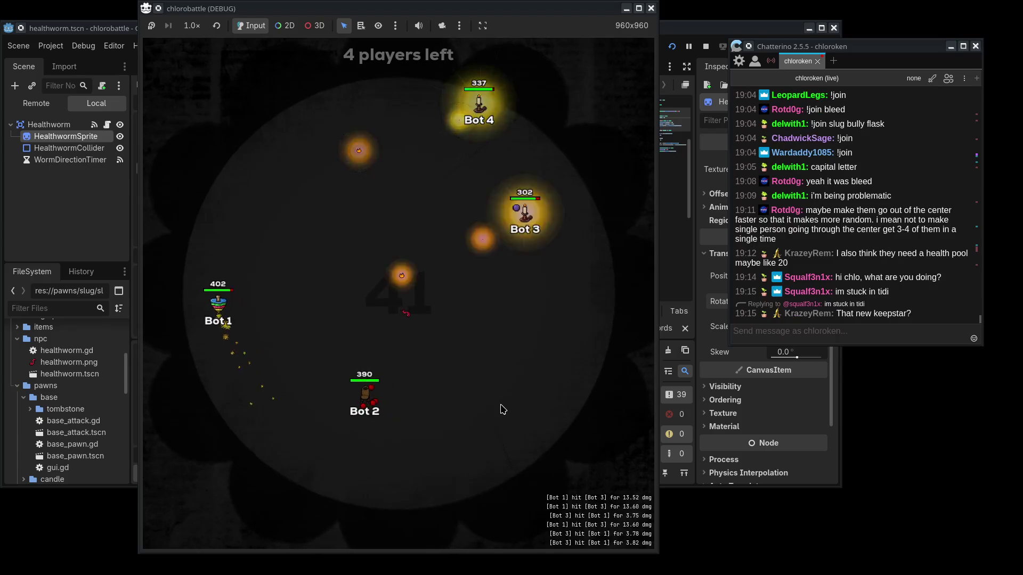
click(651, 8)
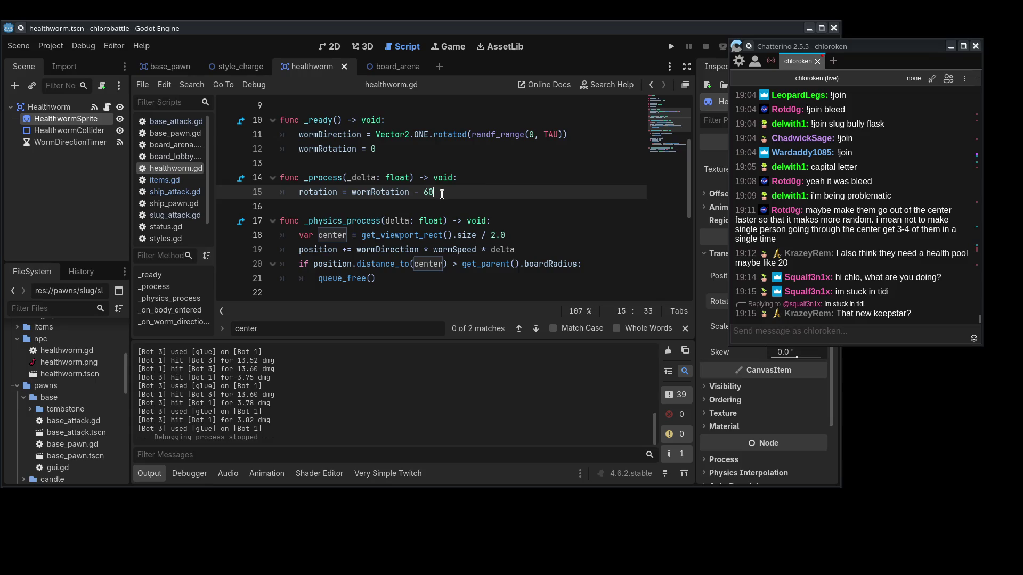
key(F5)
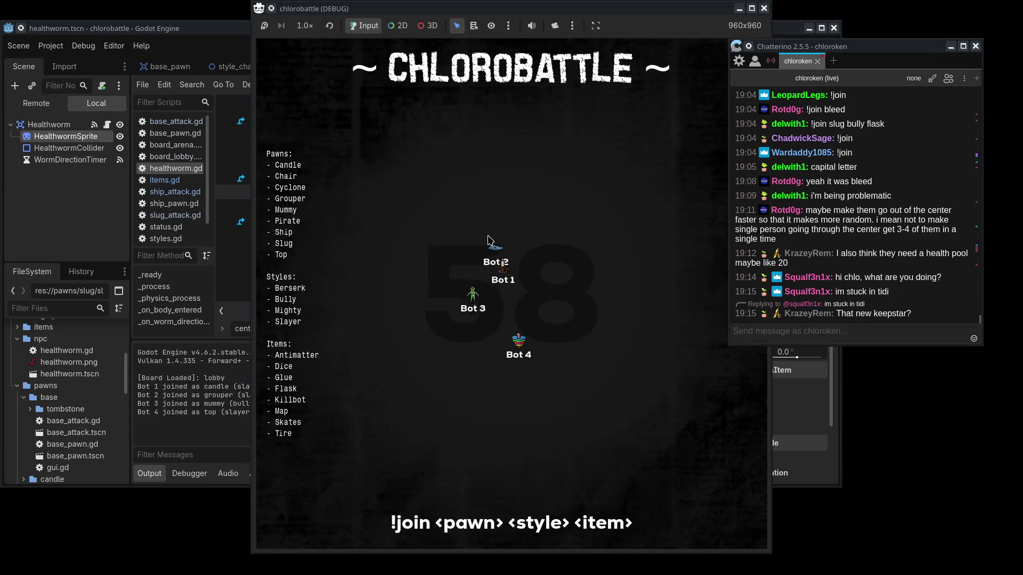
Change the rotation offset to 30, rerun the game to check the worm, then stop it.
drag(642, 8, 547, 8)
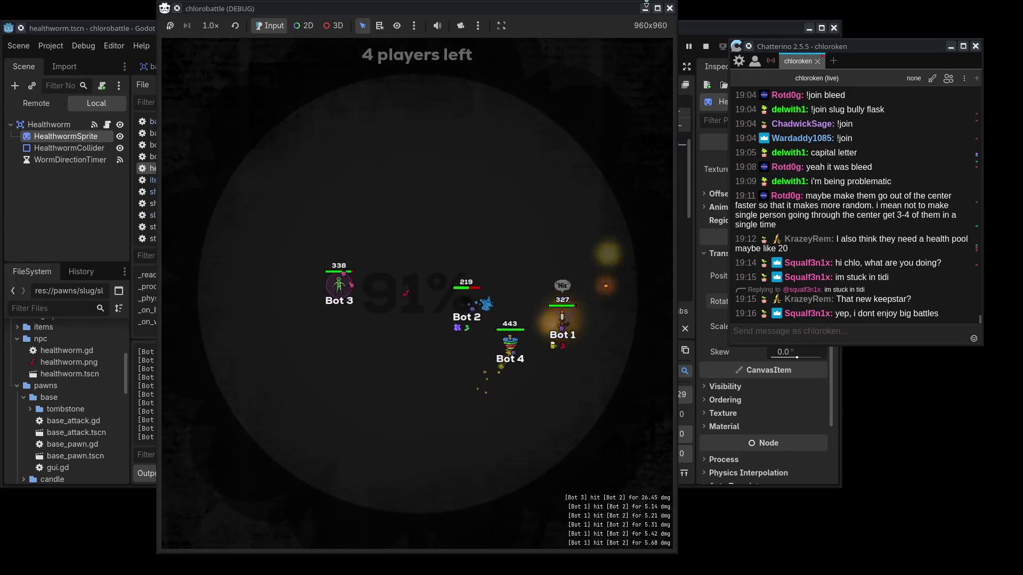
click(670, 10)
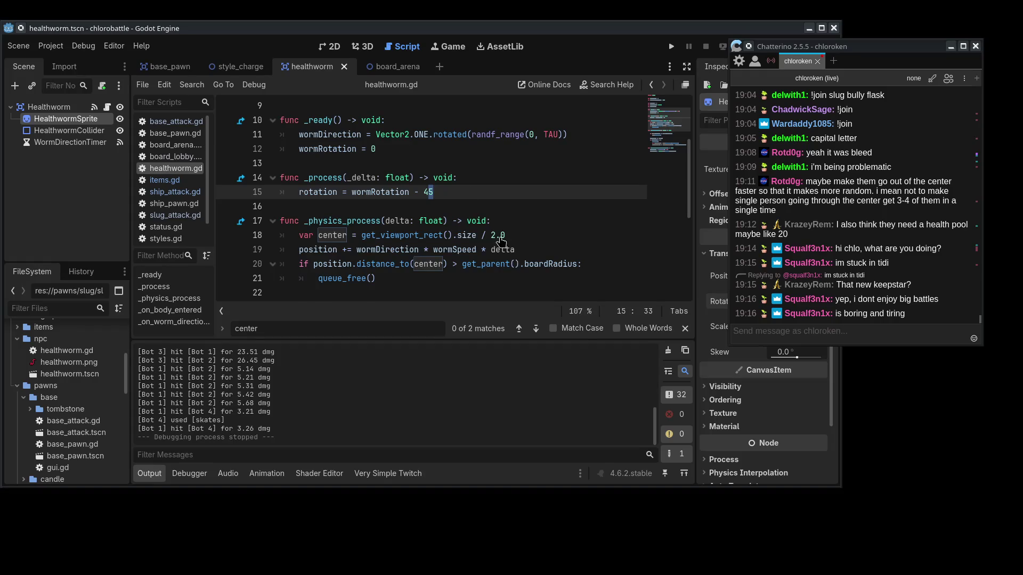
text(0)
click(670, 47)
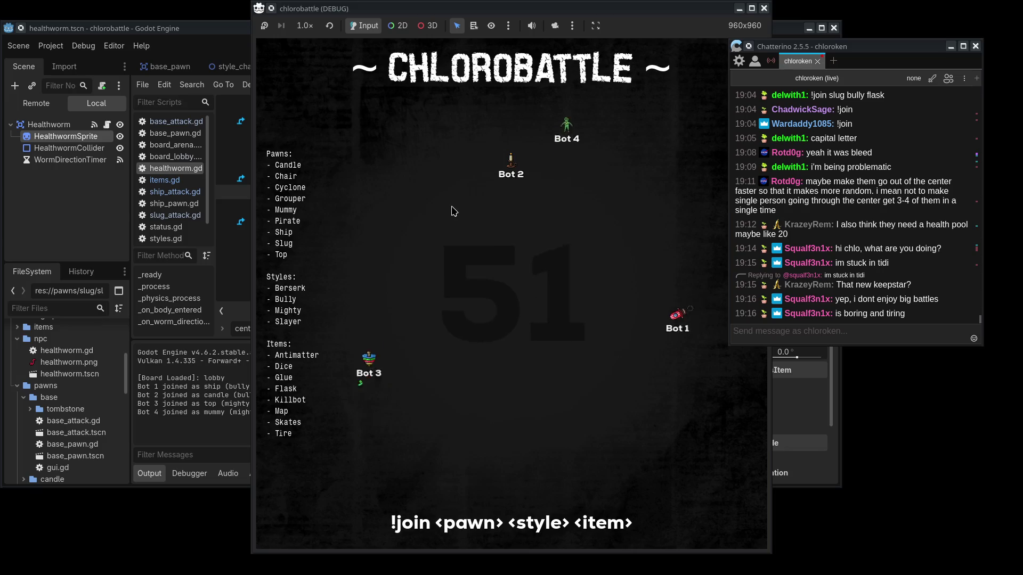
drag(621, 14, 512, 14)
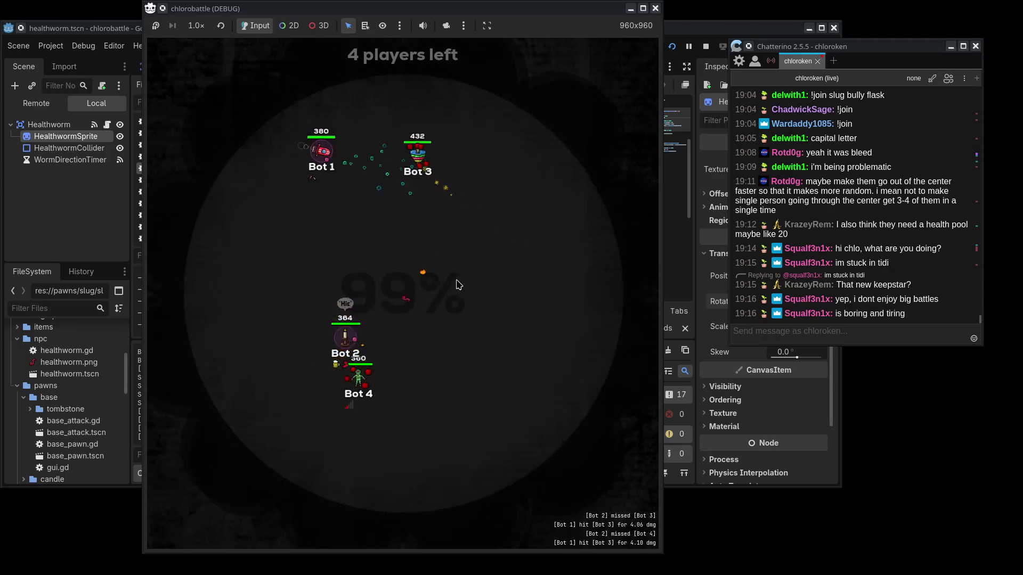
key(F8)
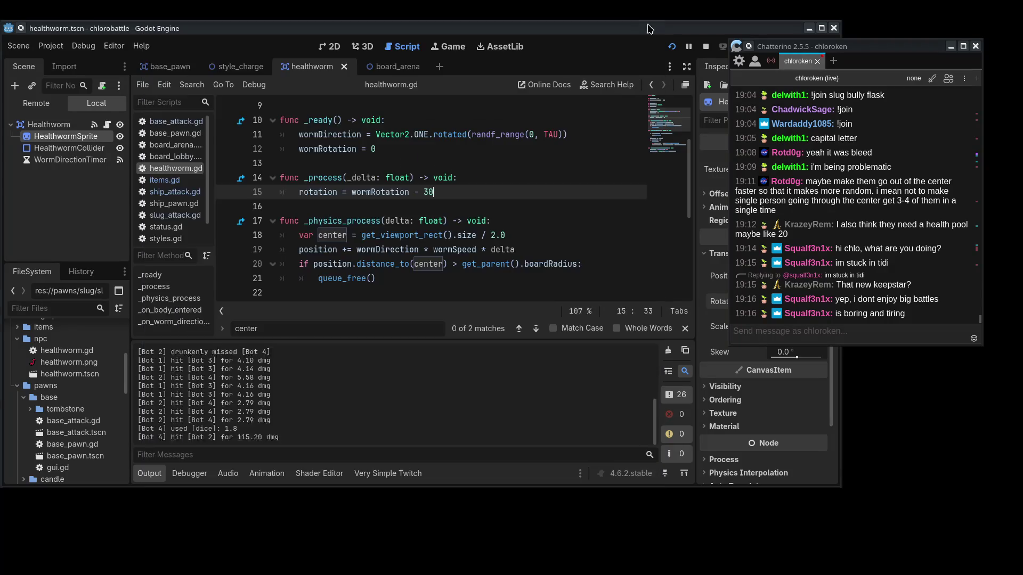
Save and move the wormRotation randomisation line above the wormDirection line.
key(ctrl+s)
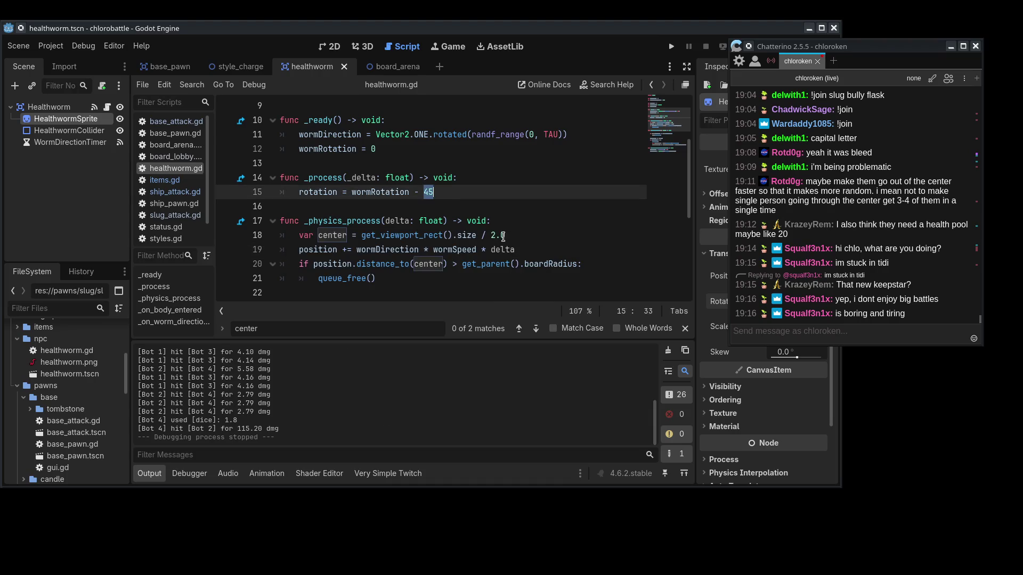
scroll(503, 236, up, 2)
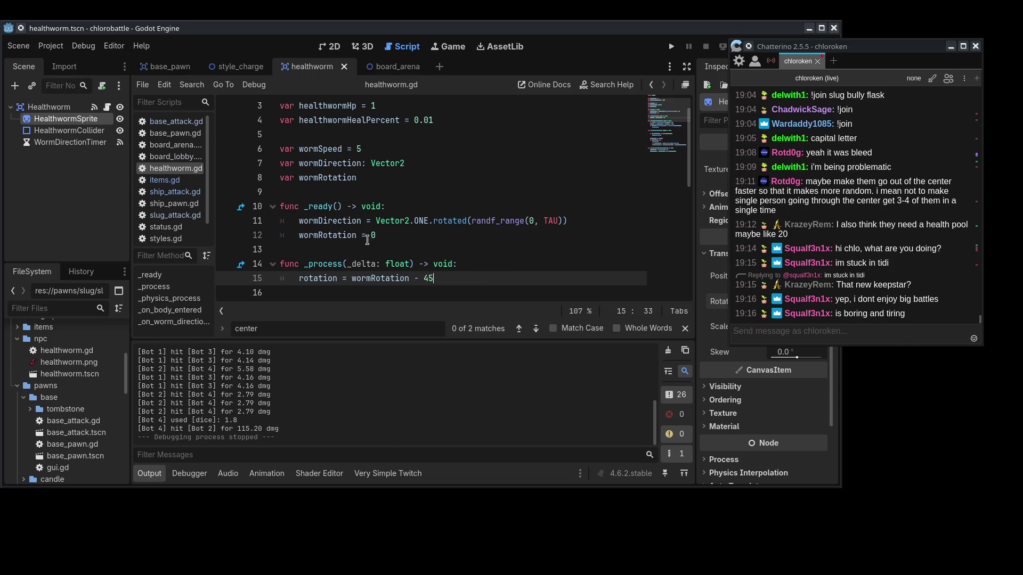
click(472, 220)
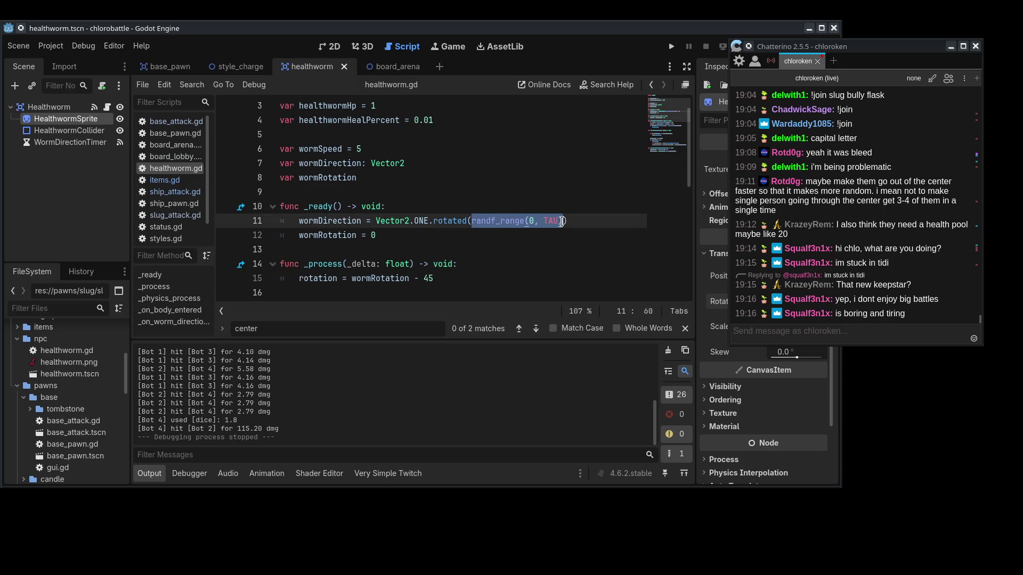
double_click(373, 235)
key(alt+Up)
Replace wormDirection's random angle call with wormRotation, save, and run the game.
drag(471, 235, 540, 236)
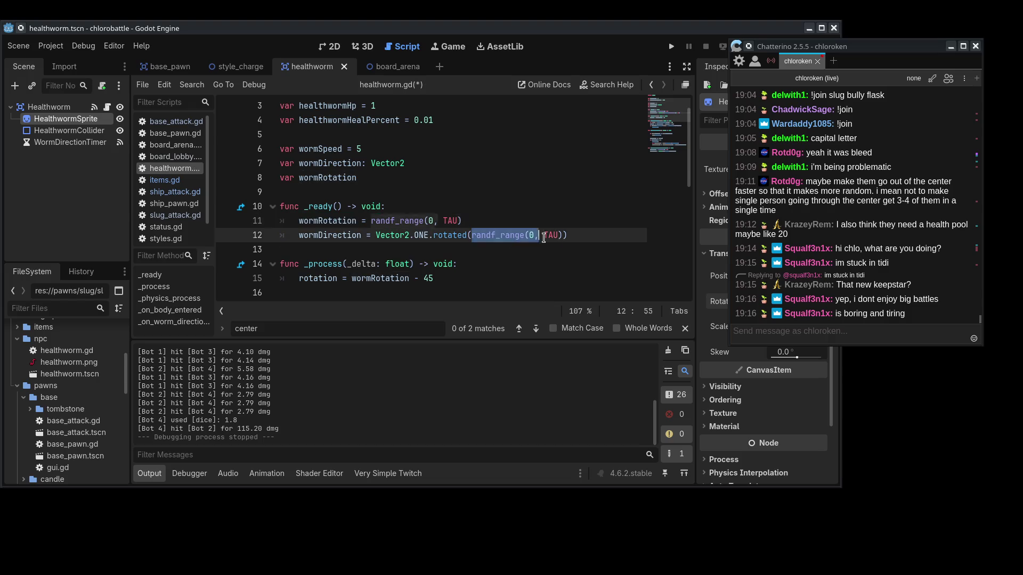
text(wormRotation)
click(405, 163)
key(ctrl+s)
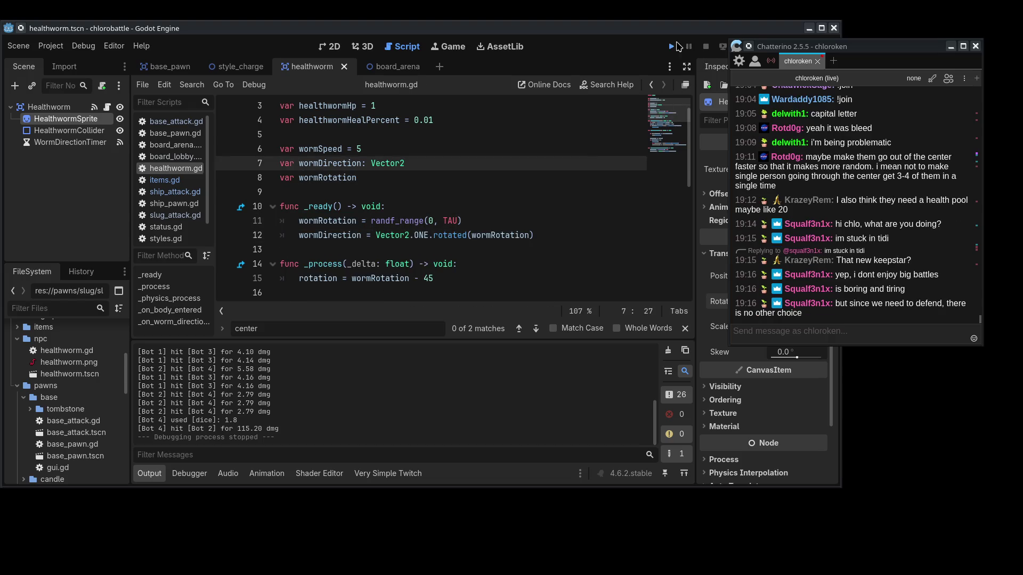
click(672, 46)
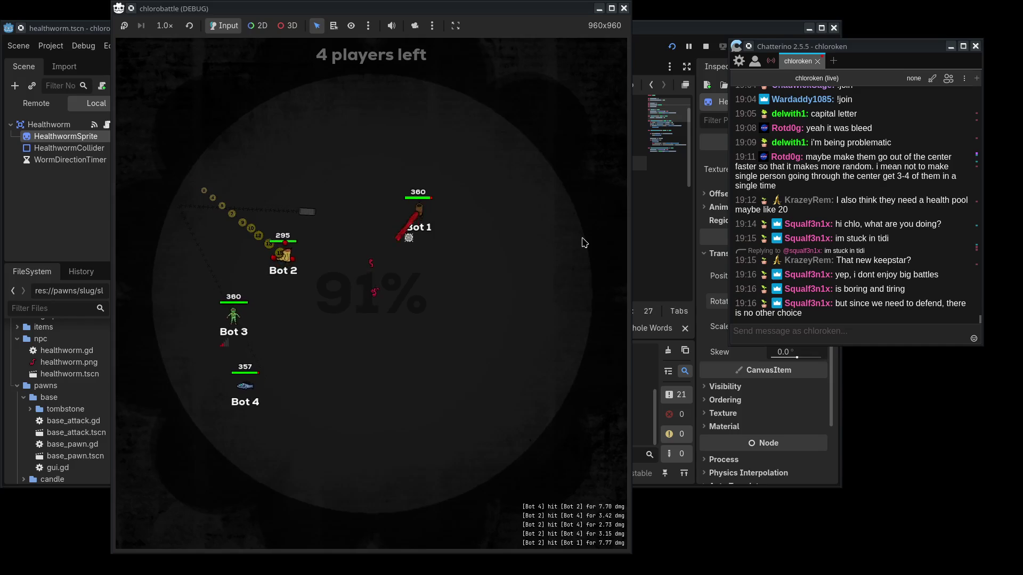
Close the game and set healthwormCooldownMin to 2.0 and Max to 5.0 in board_arena.gd.
click(622, 9)
click(176, 145)
scroll(481, 250, up, 20)
scroll(463, 190, down, 2)
scroll(443, 200, up, 2)
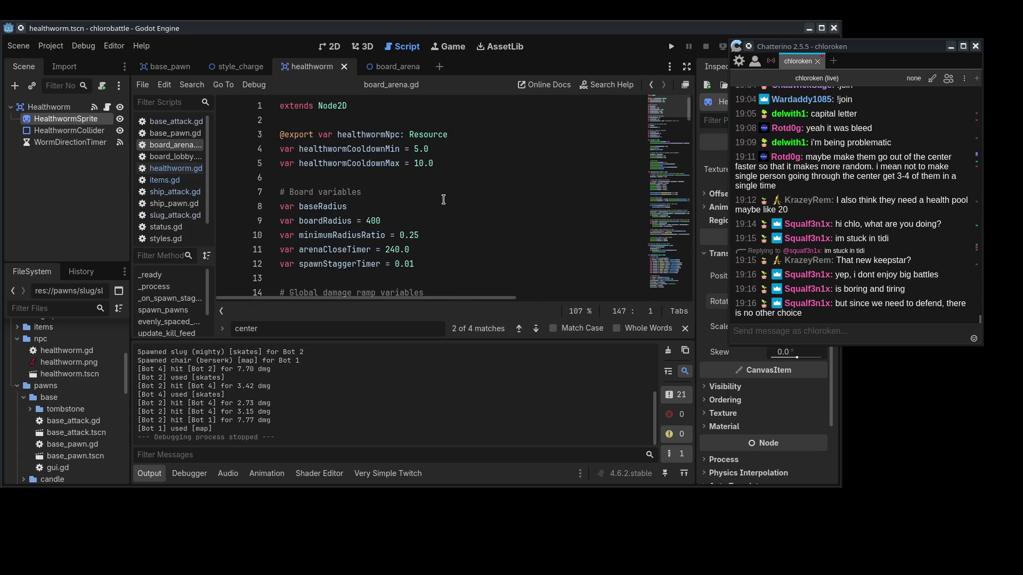
drag(415, 151, 419, 166)
click(516, 146)
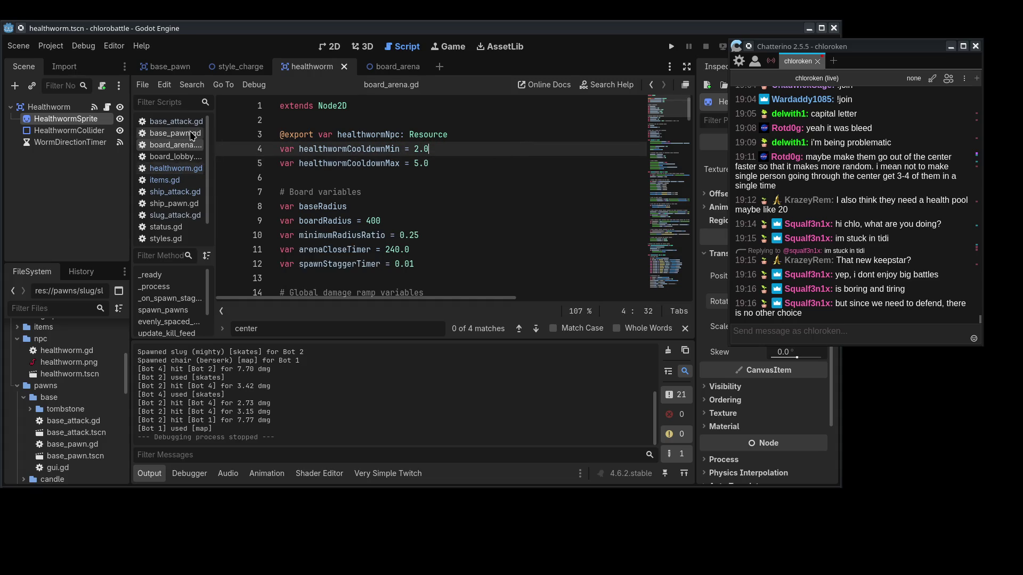
Open the board_arena scene, rearrange the chat and editor windows, and open board_lobby.gd.
click(170, 168)
click(189, 148)
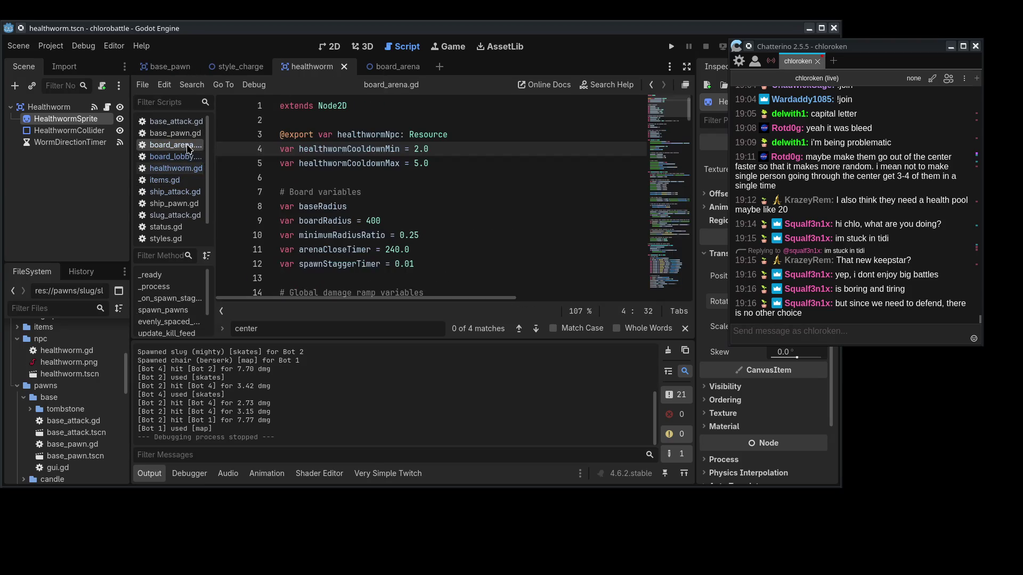
click(392, 66)
drag(884, 47, 893, 68)
drag(619, 27, 630, 23)
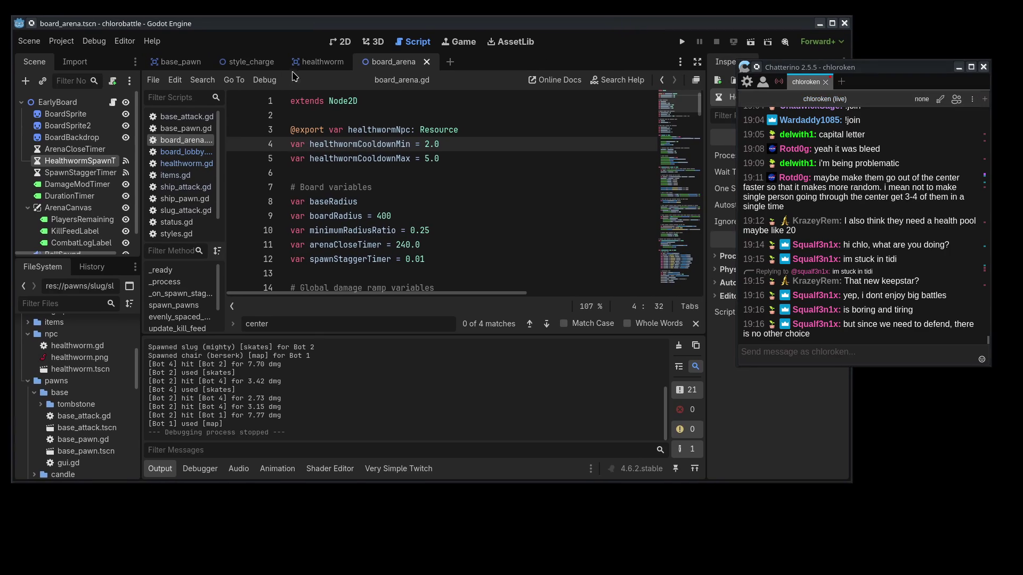
click(196, 152)
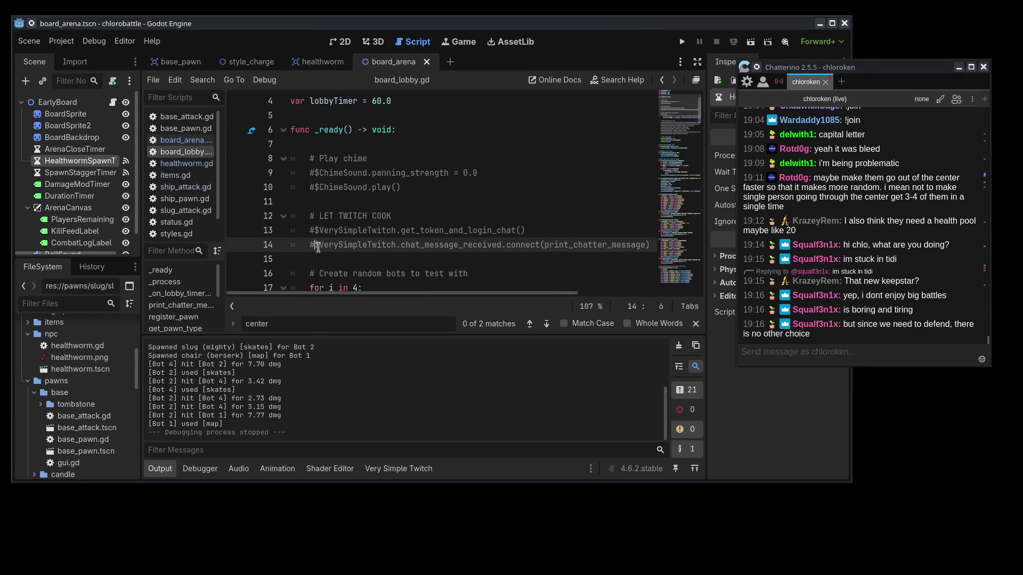
Uncomment the chat connection, Twitch login, and chime lines in board_lobby.gd.
key(ctrl+k)
key(Up)
key(ctrl+k)
key(Up)
key(Up)
key(Up)
key(ctrl+k)
key(Up)
key(ctrl+k)
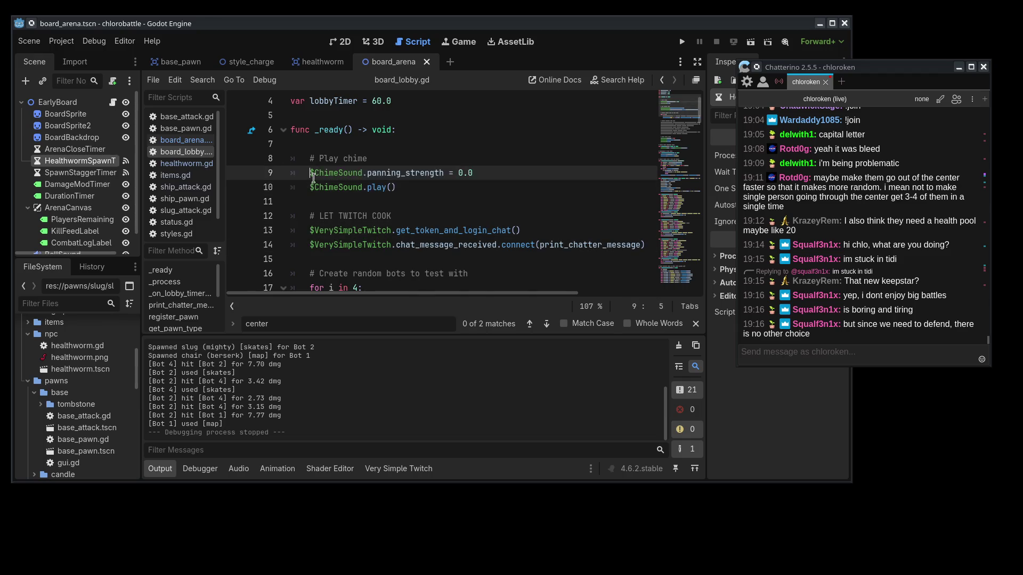
scroll(317, 210, down, 2)
Comment out the test bot loop and random bot registration lines.
click(308, 202)
text($)
click(329, 230)
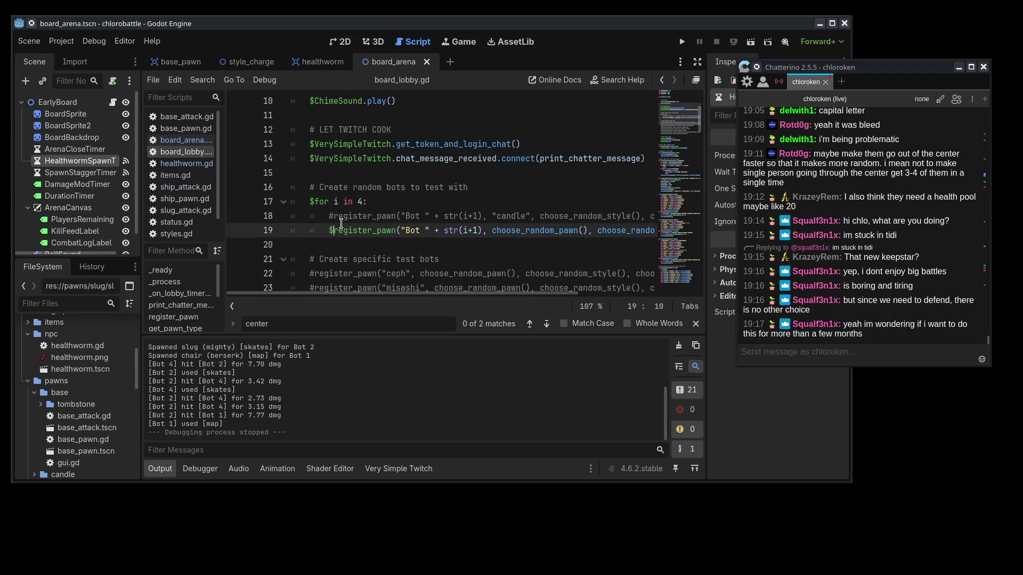
key(ctrl+k)
key(Up)
key(Up)
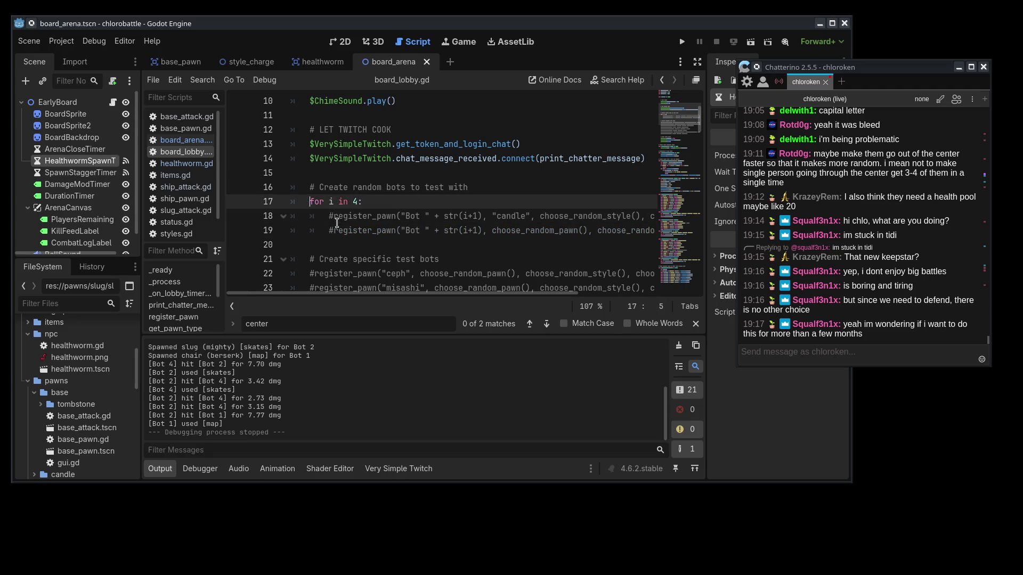
scroll(337, 223, down, 5)
scroll(336, 222, up, 10)
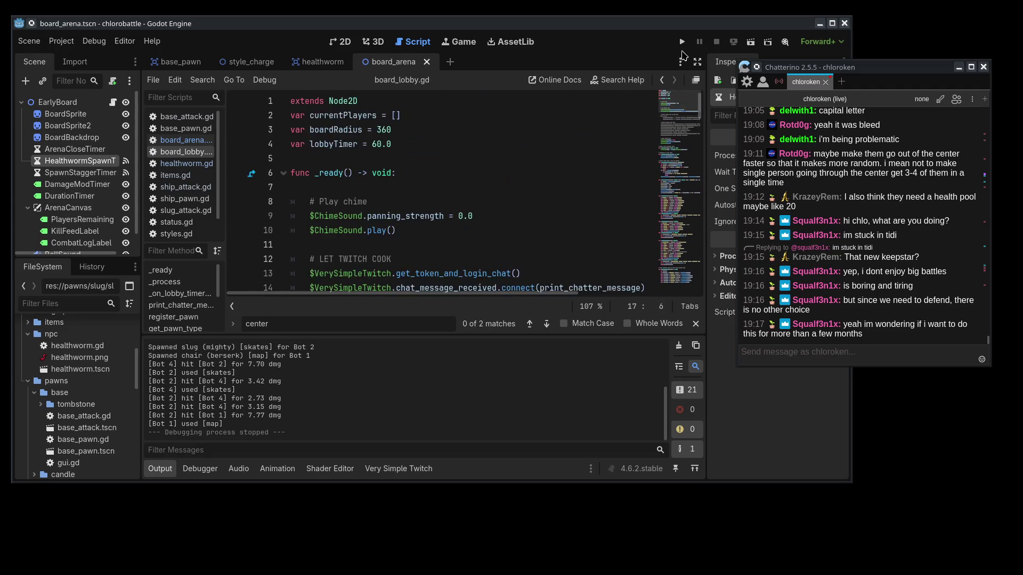
Run the game and inspect the null-instance error at line 13 of board_lobby.gd.
click(682, 42)
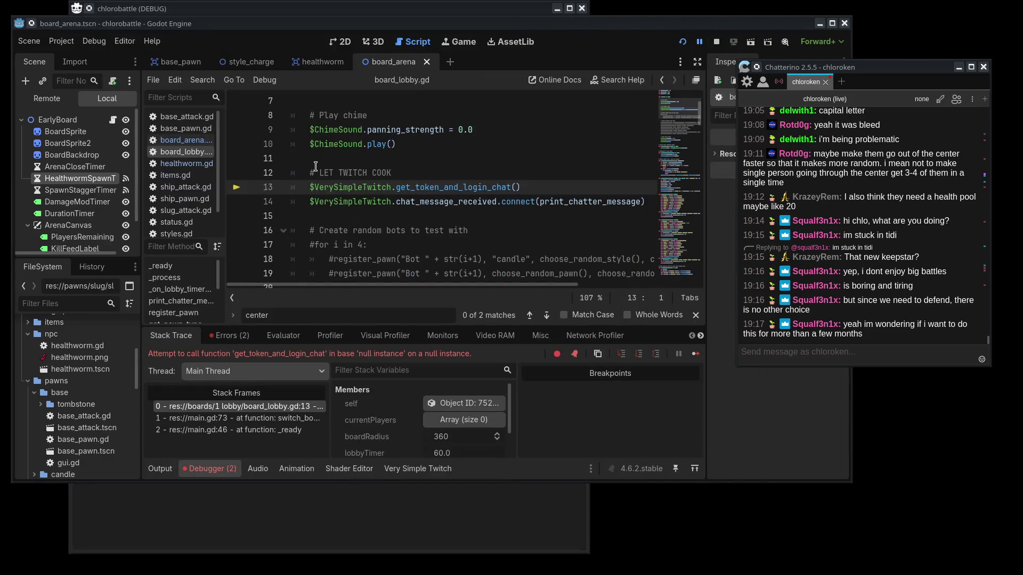
click(527, 237)
click(363, 201)
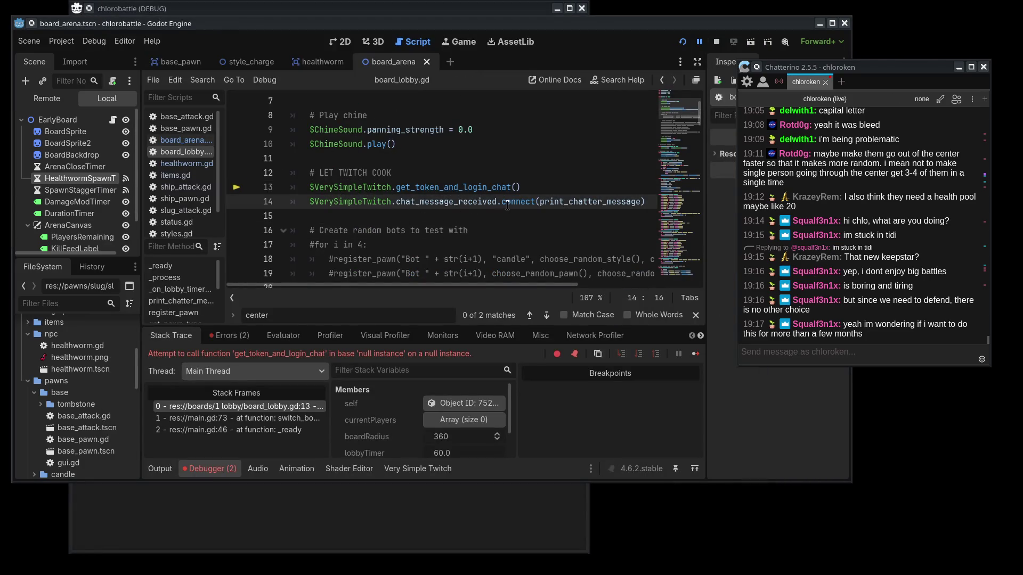
click(515, 245)
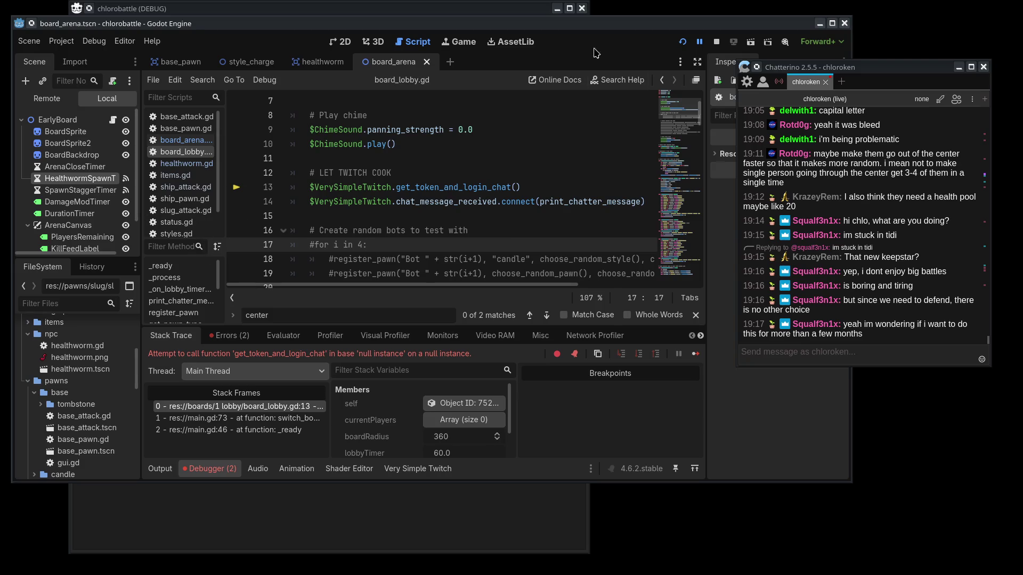
key(F5)
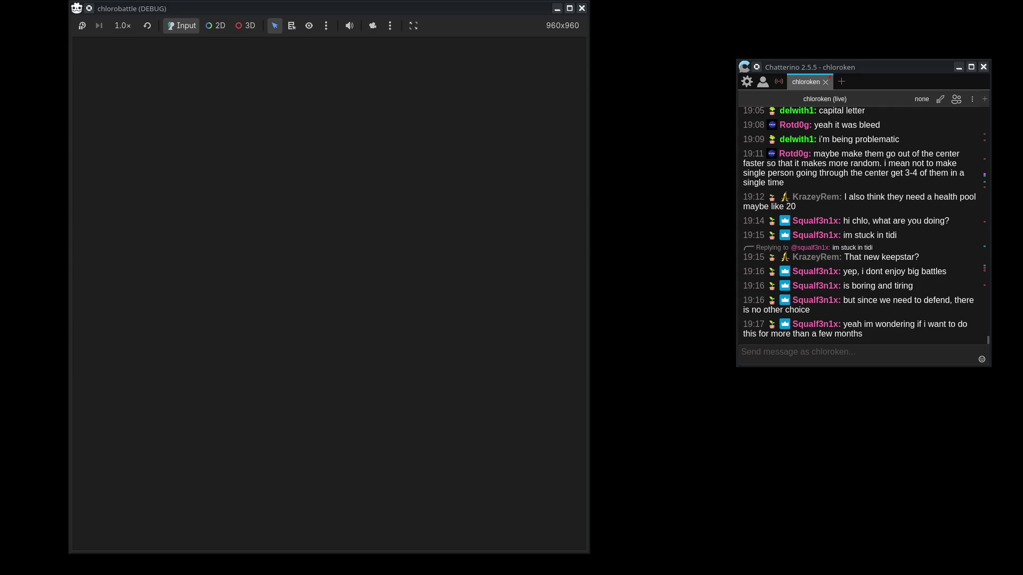
Restart the game to the lobby and send a chat join command to spawn a candle pawn.
key(Down)
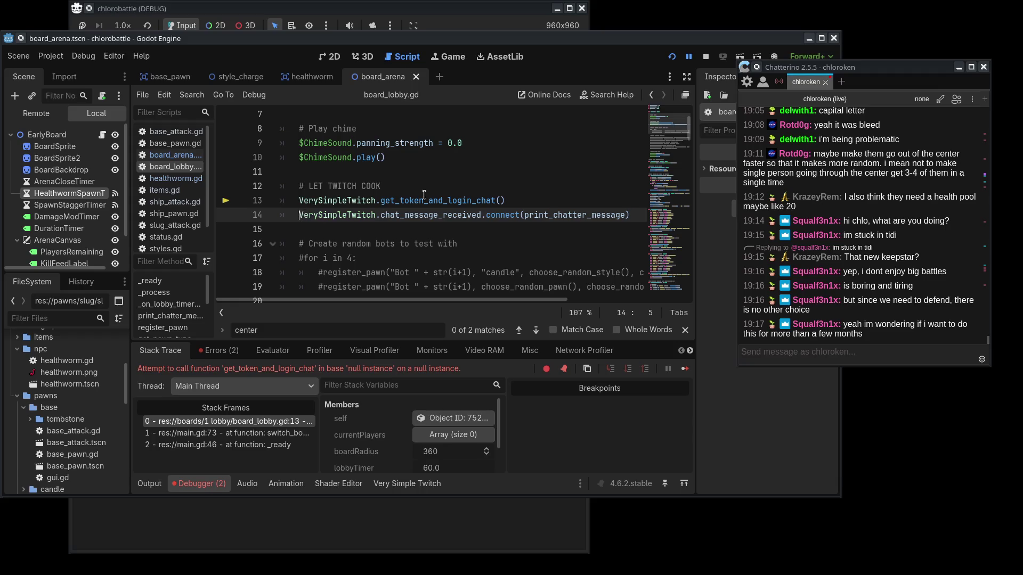
click(673, 59)
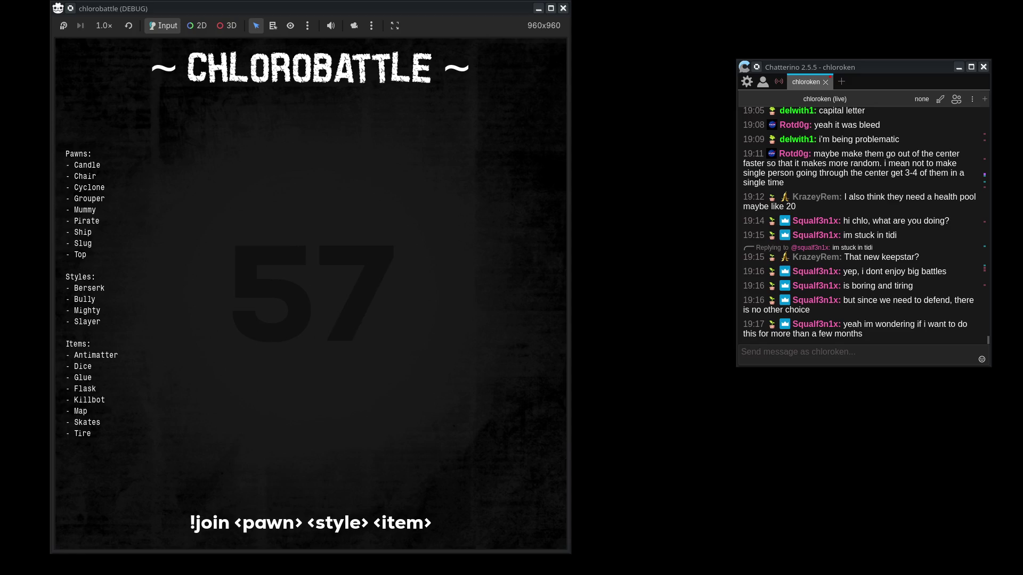
click(818, 353)
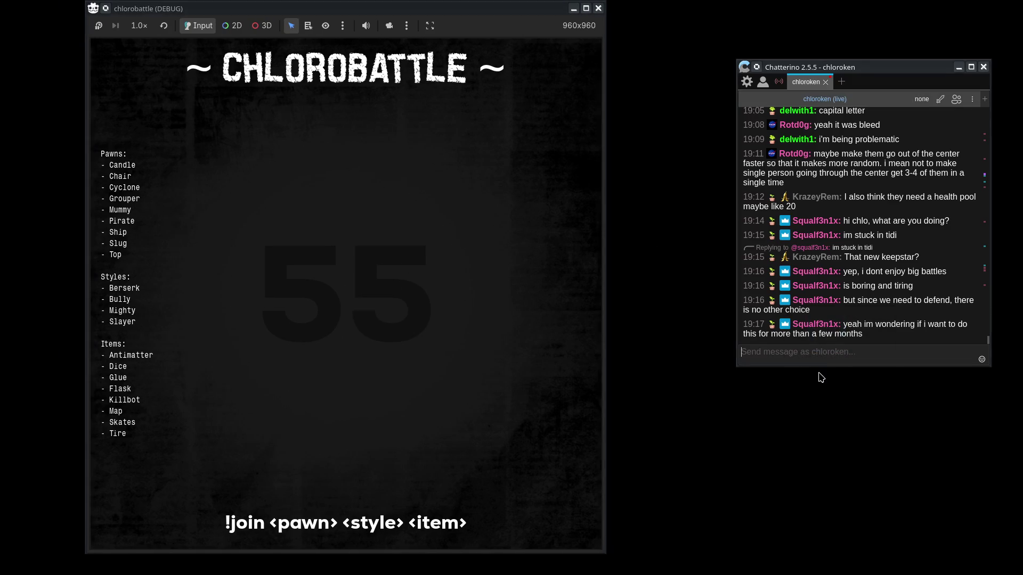
key(Return)
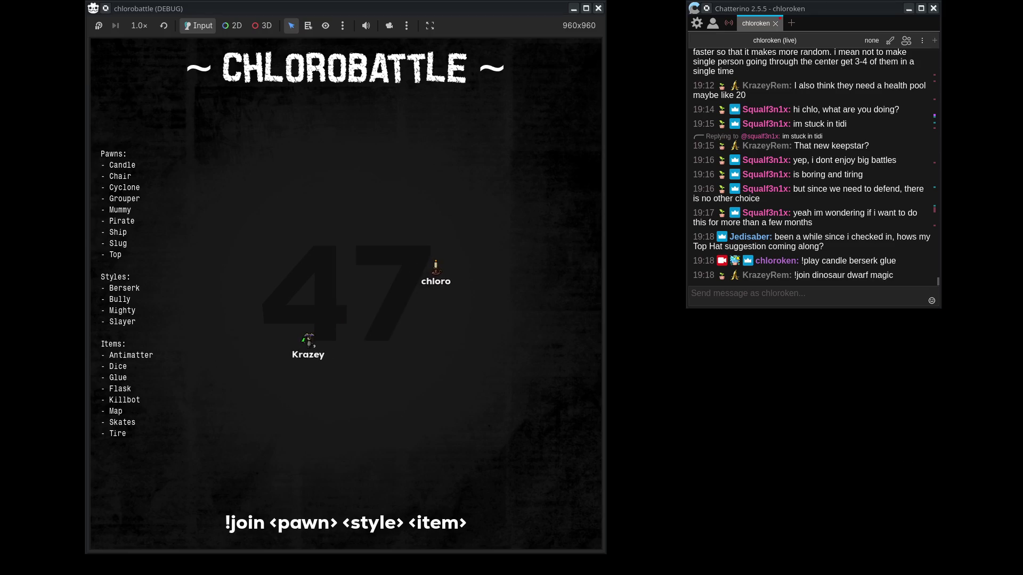
Review the design notes, then return to the running game.
key(alt+Tab)
scroll(370, 340, up, 20)
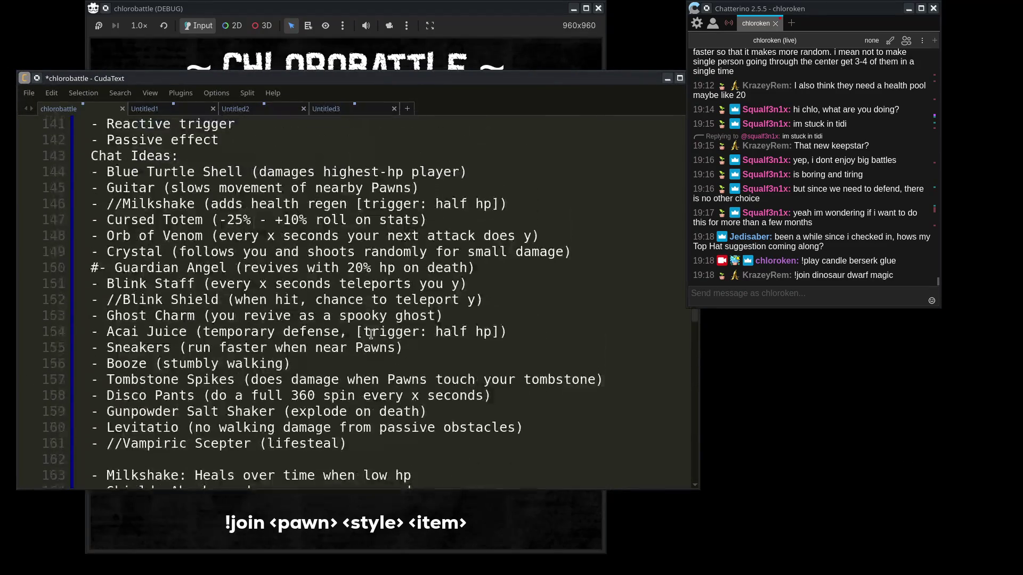
scroll(370, 340, up, 7)
key(alt+Tab)
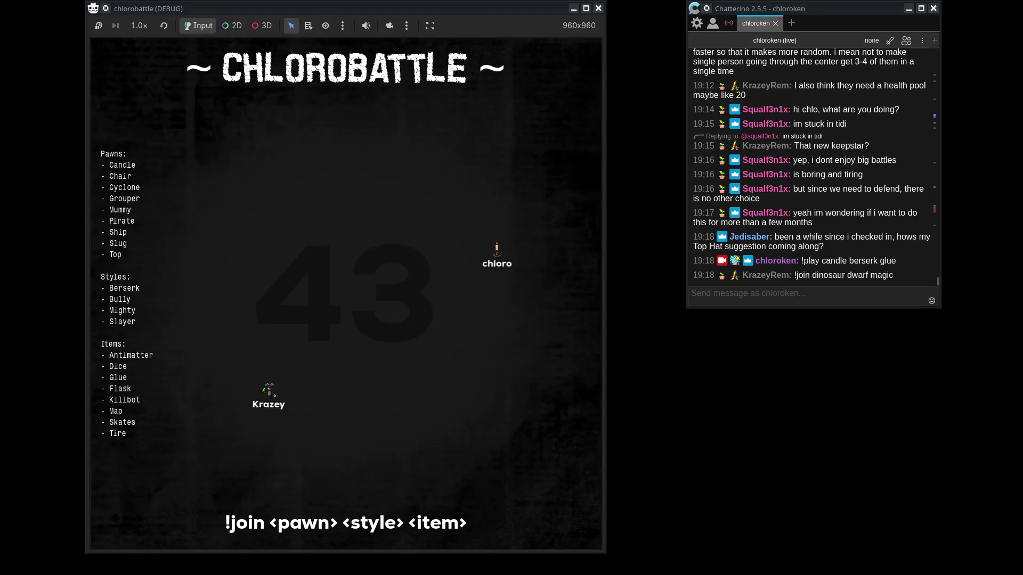
key(alt+Tab)
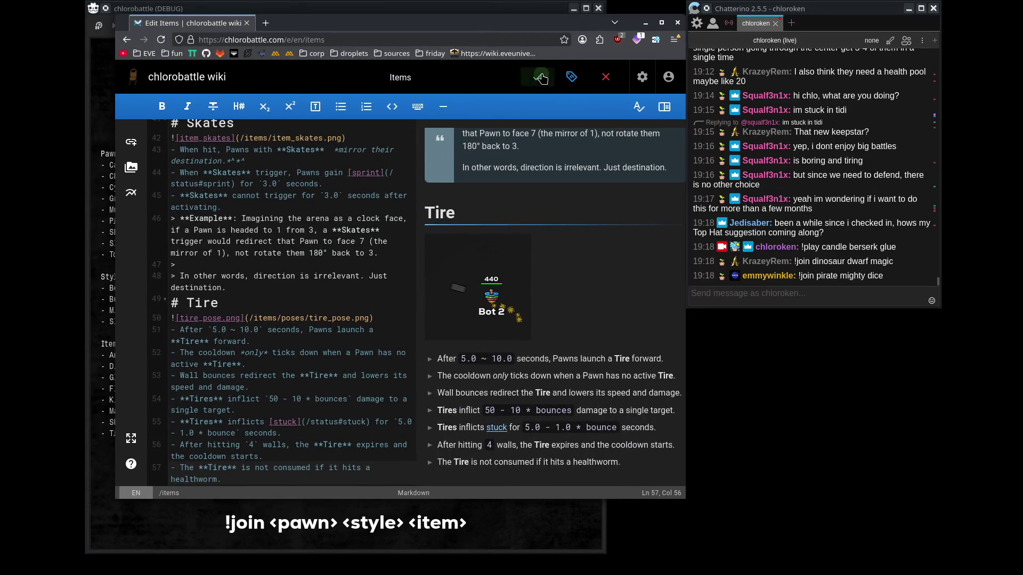
Save the Items page, browse the Pawns page down to Top, and close the wiki.
click(541, 79)
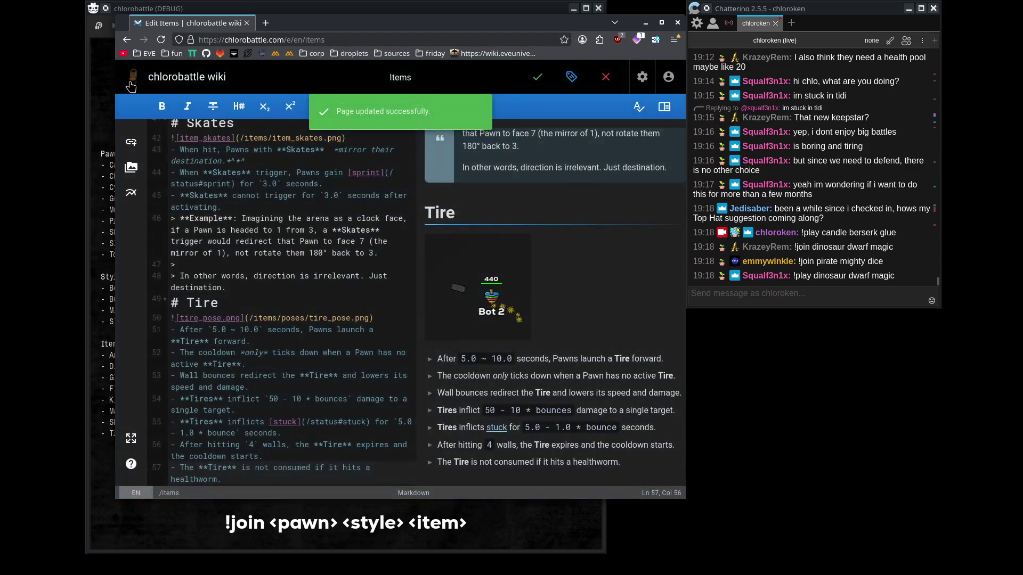
click(138, 79)
click(151, 131)
scroll(377, 240, down, 15)
scroll(395, 245, down, 20)
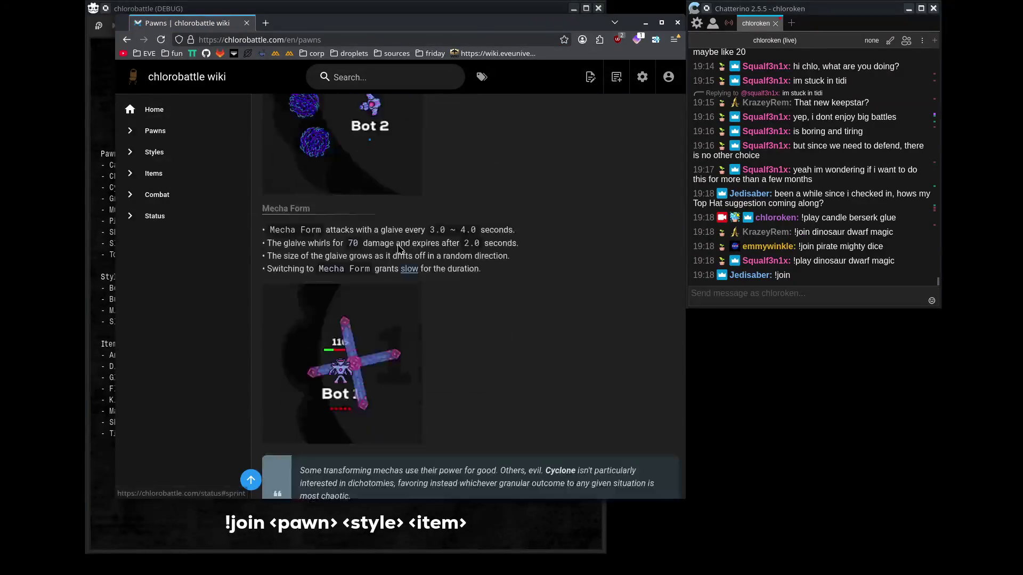
scroll(404, 249, down, 20)
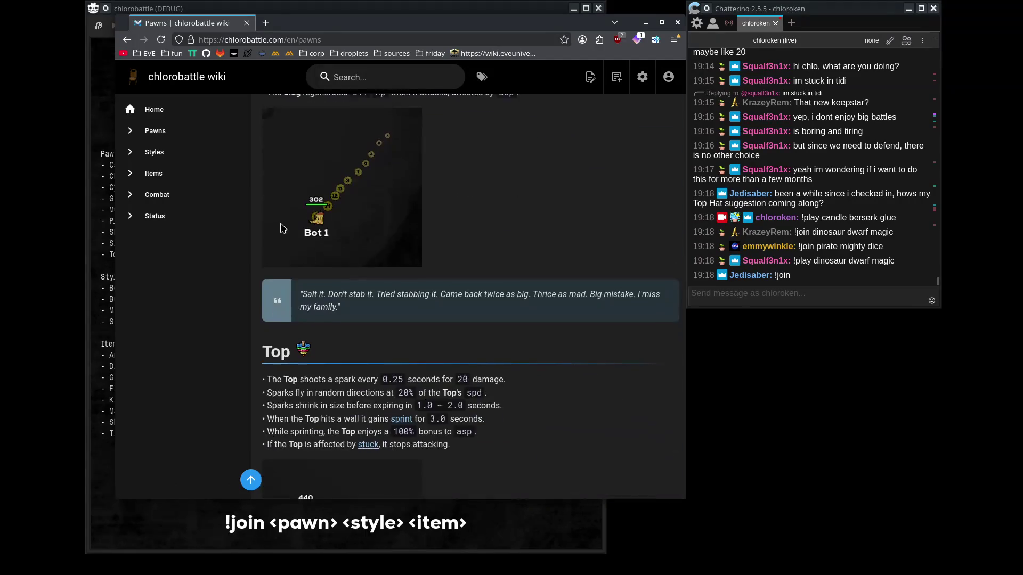
key(ctrl+w)
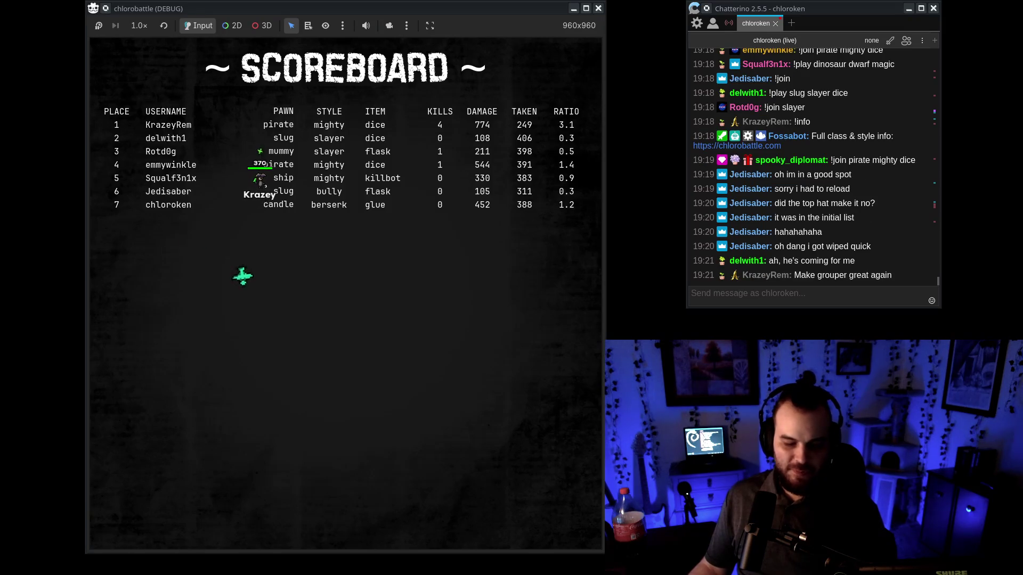
Arrange the Godot editor over the scoreboard window and move the chat window to the right.
key(alt+Tab)
drag(536, 42, 581, 52)
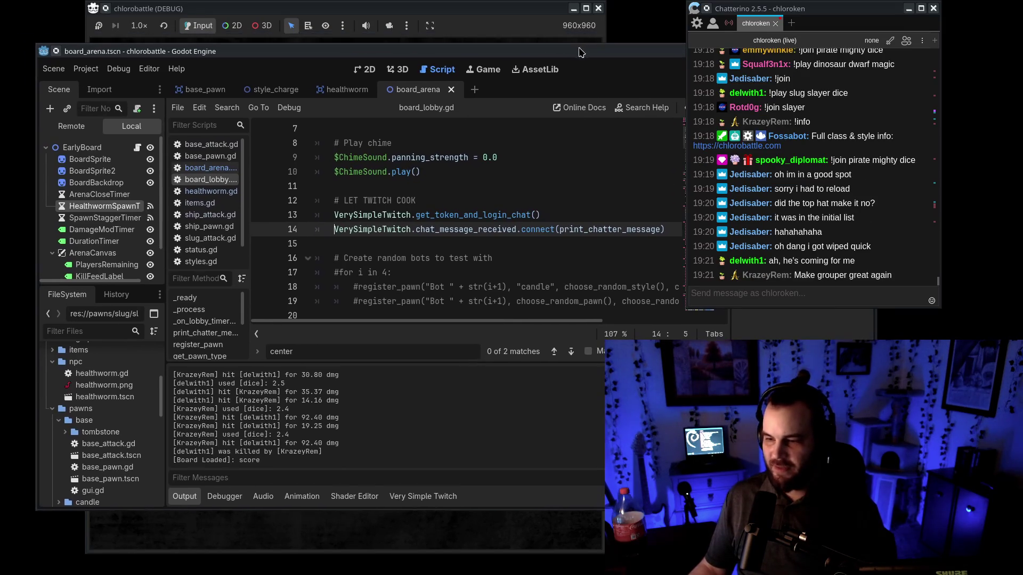
drag(794, 12, 910, 12)
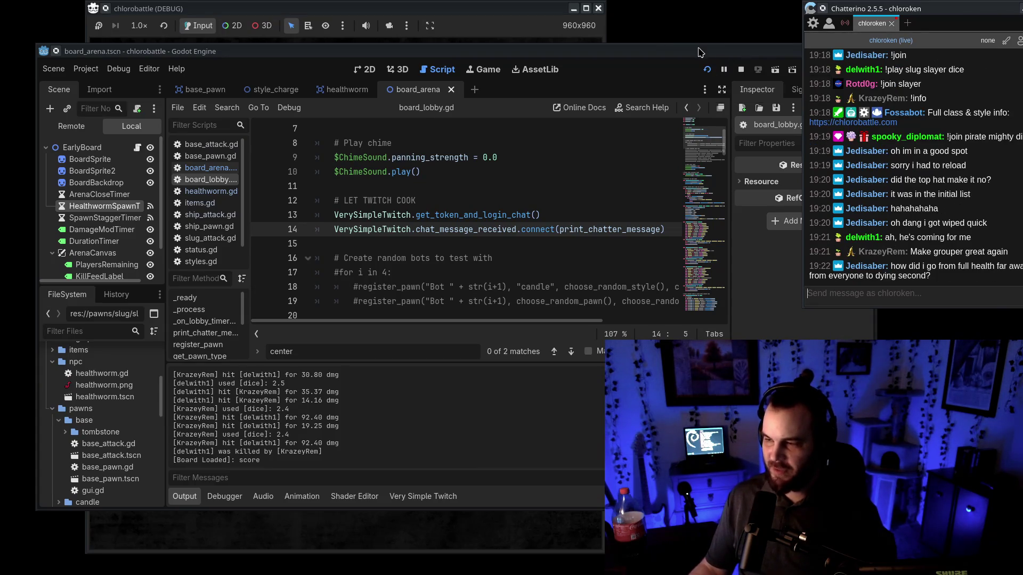
double_click(696, 49)
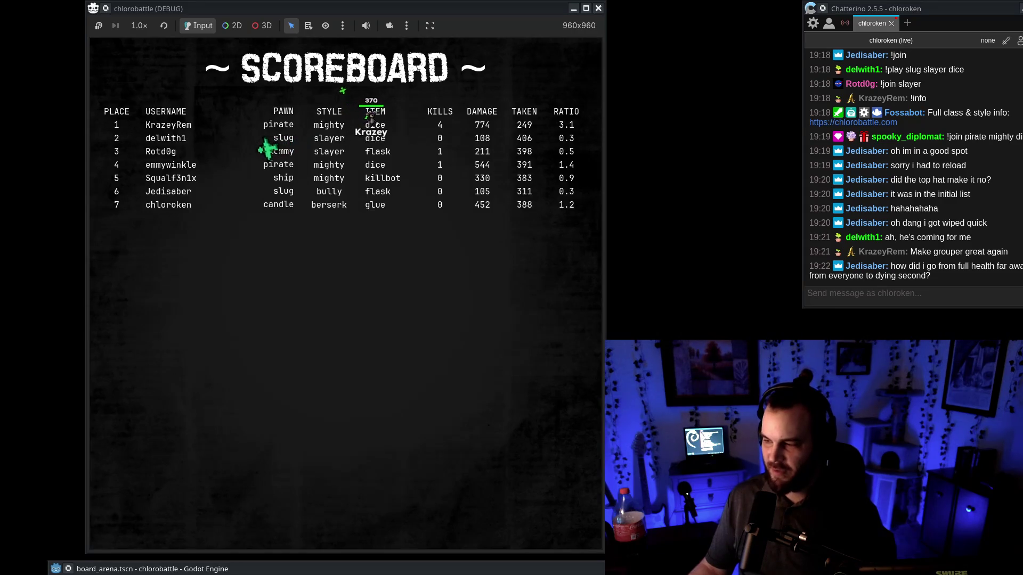
drag(879, 9, 806, 9)
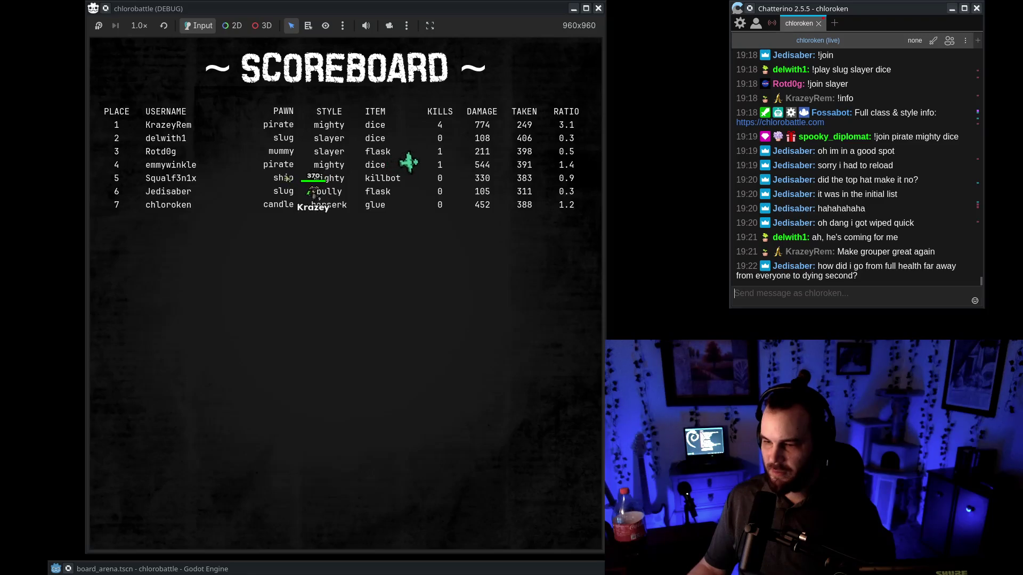
click(153, 569)
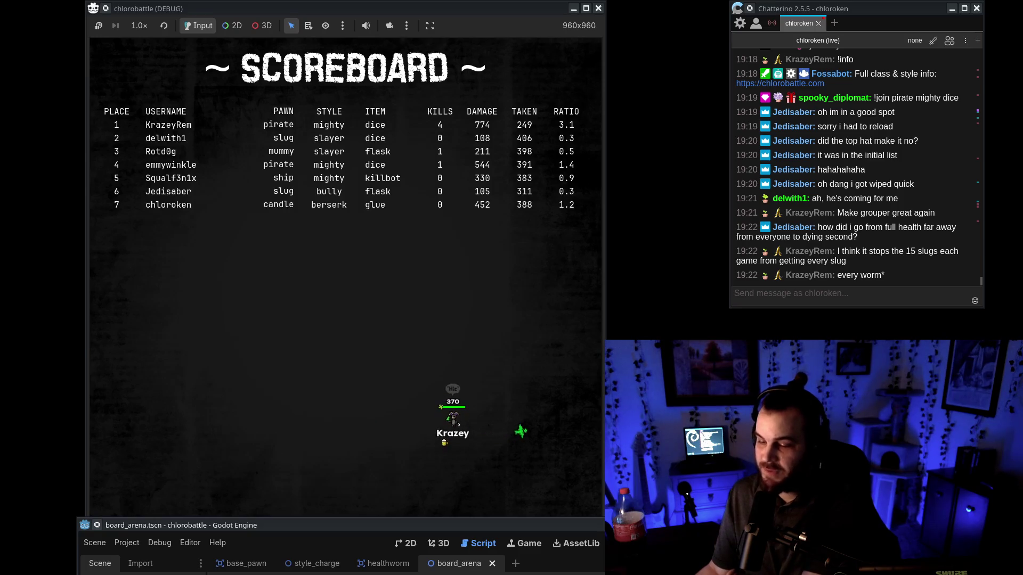
click(452, 405)
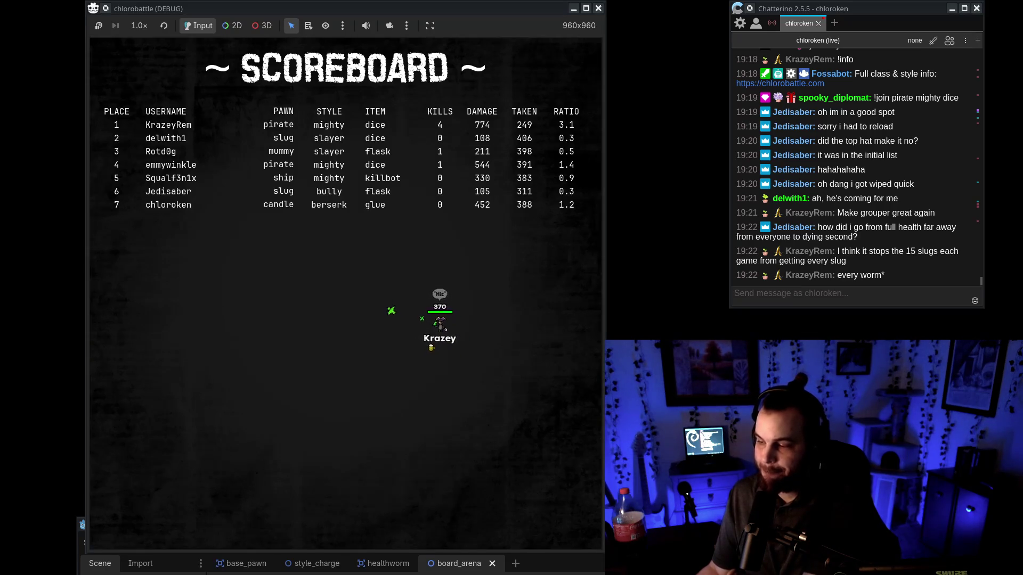
mouse_move(731, 529)
mouse_down()
mouse_move(719, 518)
mouse_move(714, 11)
mouse_move(711, 57)
mouse_up()
drag(813, 8, 893, 64)
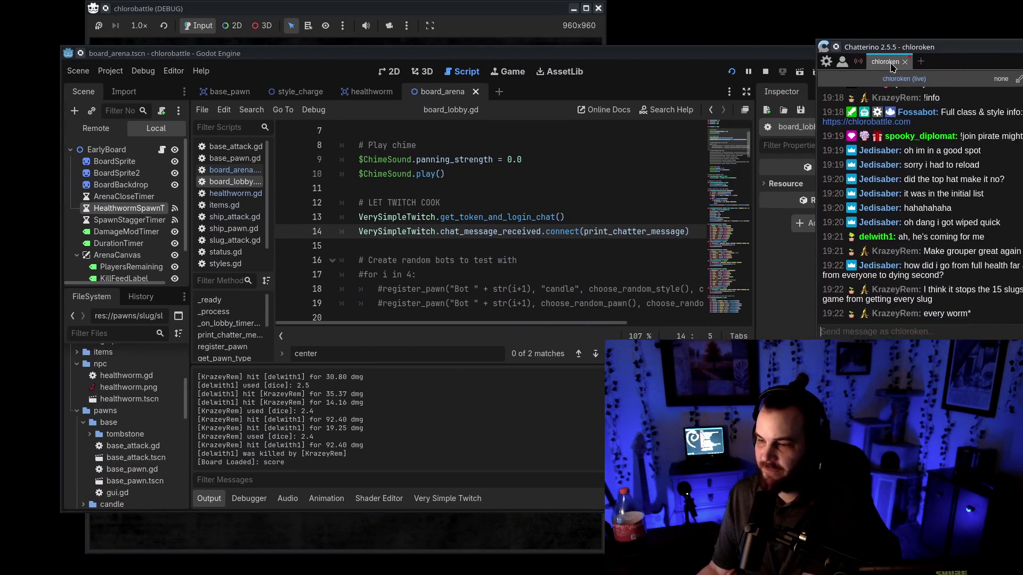
Restart the game for a new round and shift its window to the left.
click(730, 71)
drag(547, 7, 387, 7)
drag(959, 47, 778, 20)
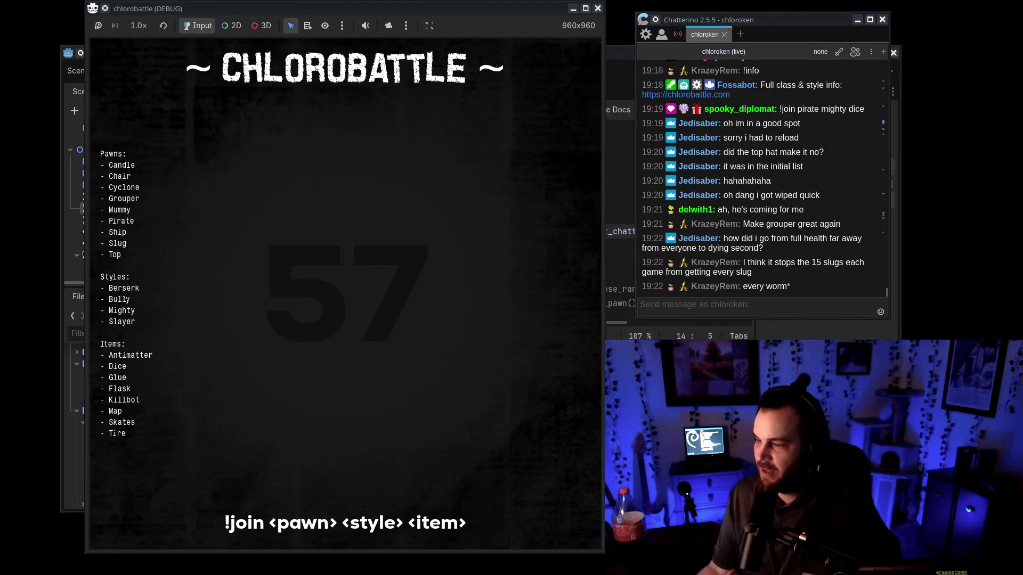
Send '!play candle berserk glue' in chat to join the round as a candle pawn.
click(819, 286)
text(!play candle berserk glue)
key(Return)
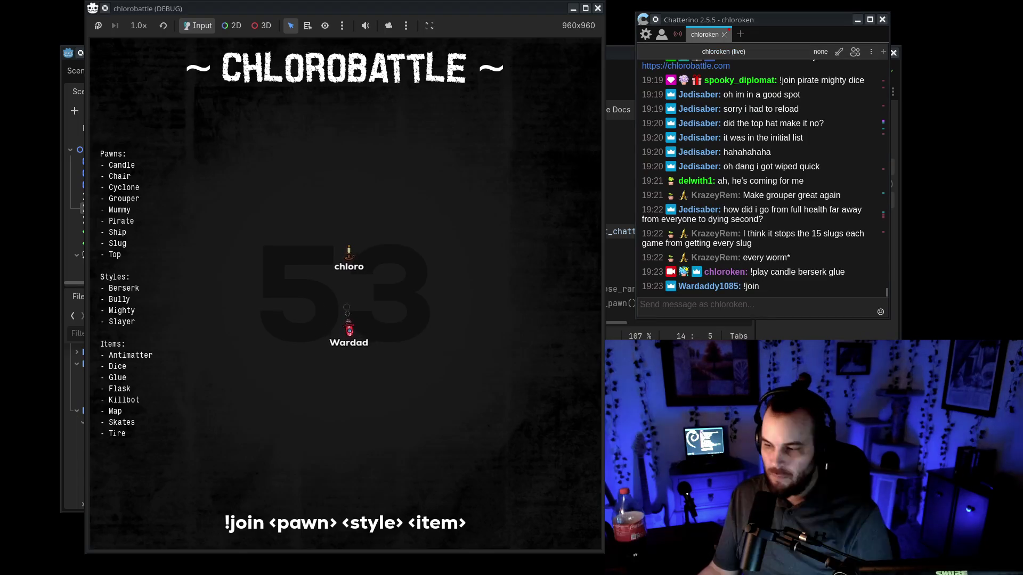
click(811, 282)
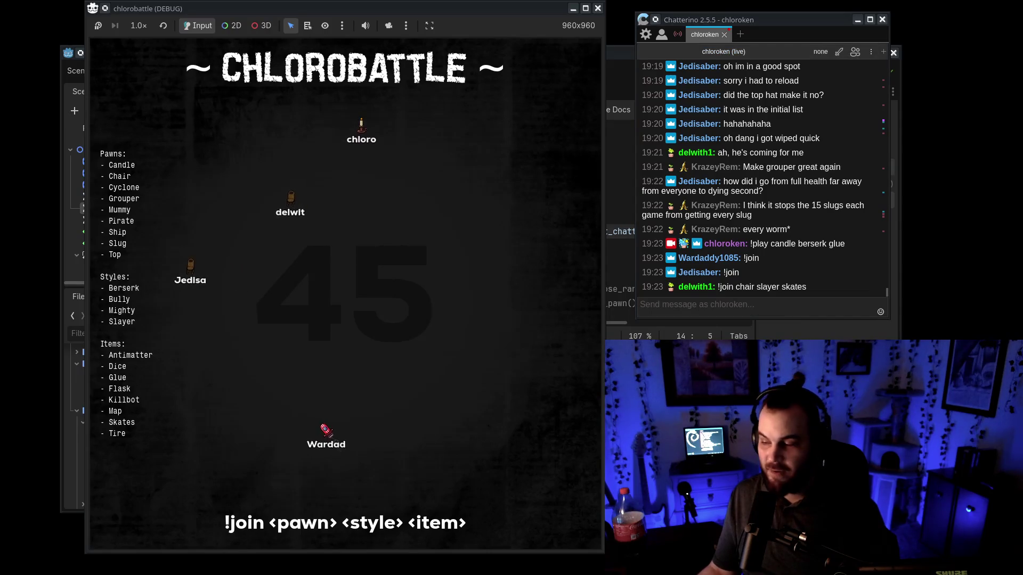
click(785, 304)
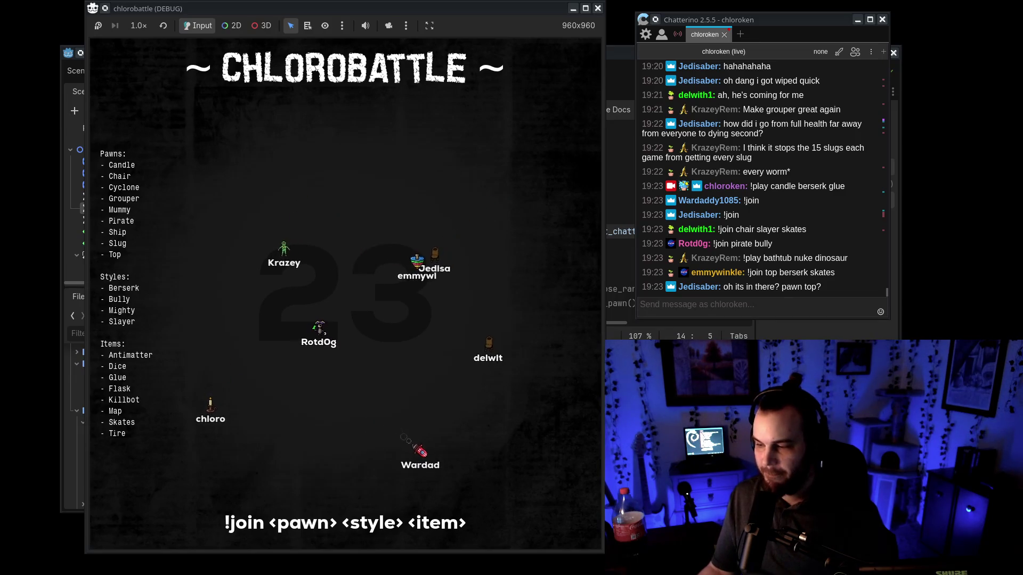
click(847, 278)
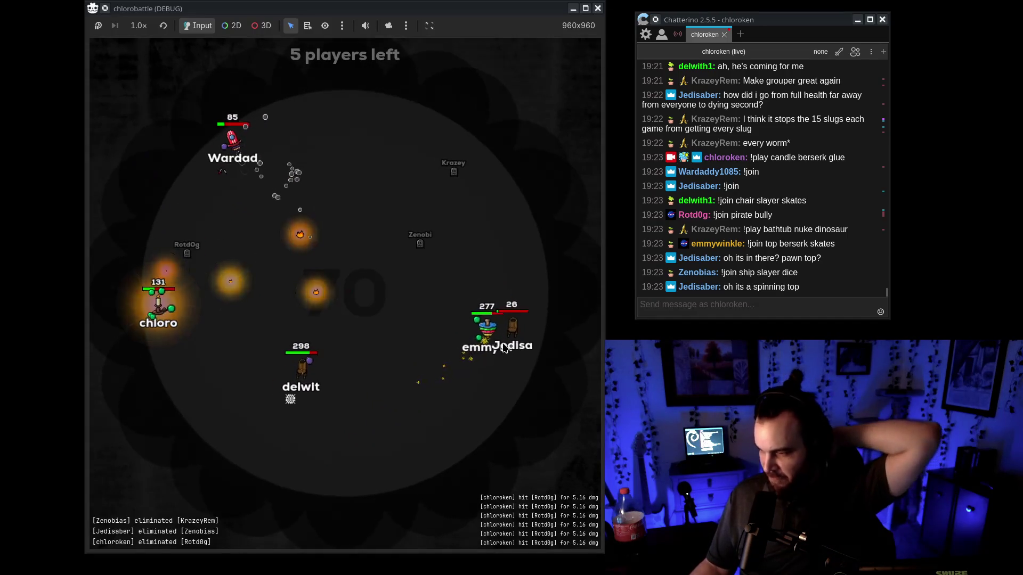
Check chat in Chatterino, then return focus to the running chlorobattle game.
click(814, 286)
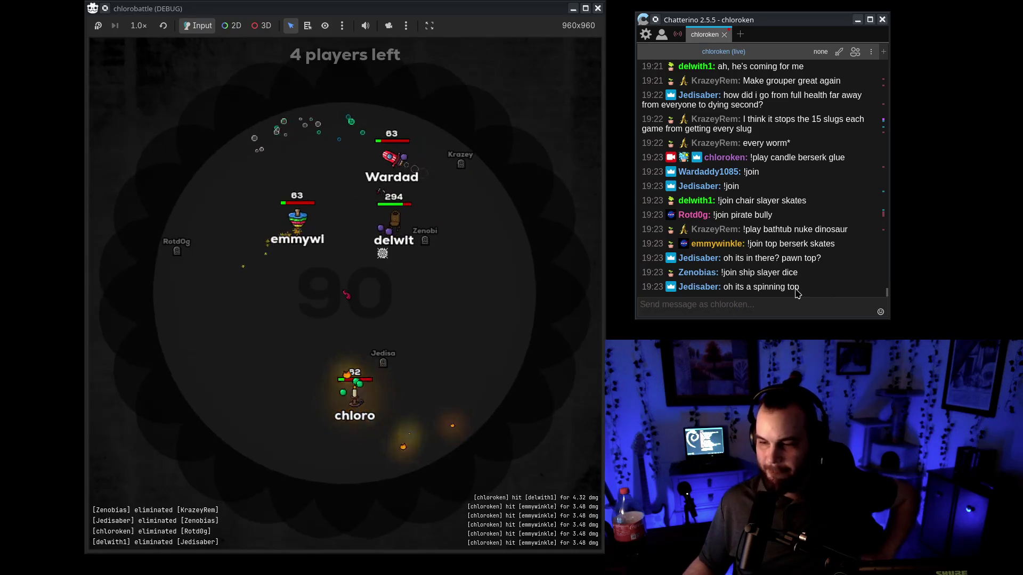
click(509, 328)
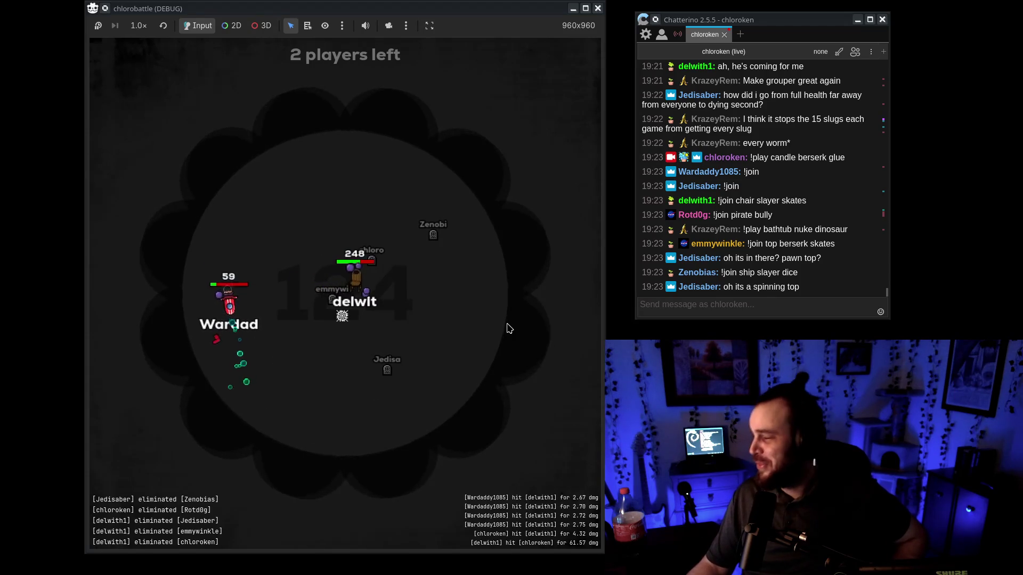
Shift the game window slightly left while the round plays out to the scoreboard.
drag(521, 33, 496, 33)
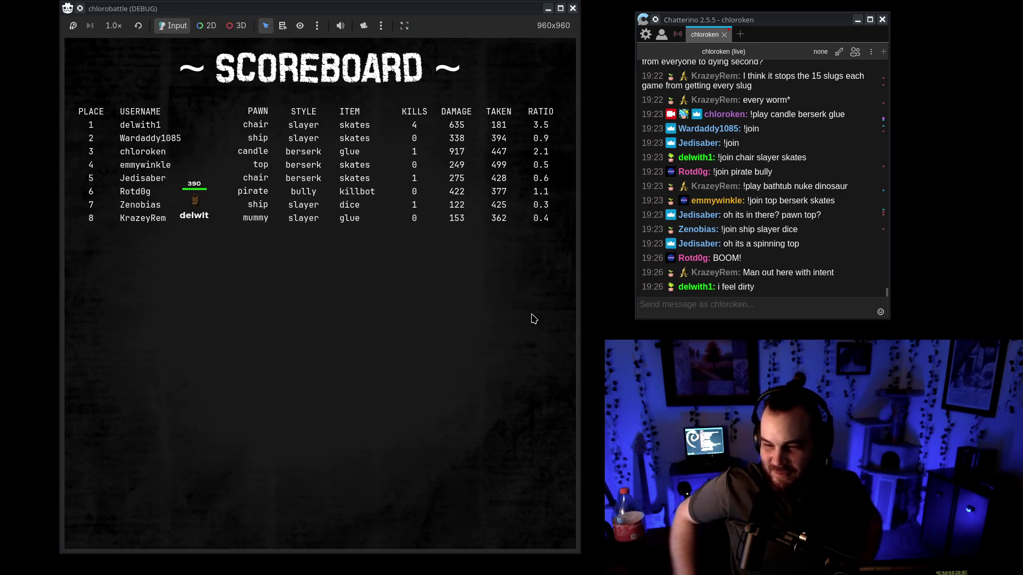
Review the heal code on lines 32–34 of healthworm.gd, then relaunch the chlorobattle game.
key(alt+Tab)
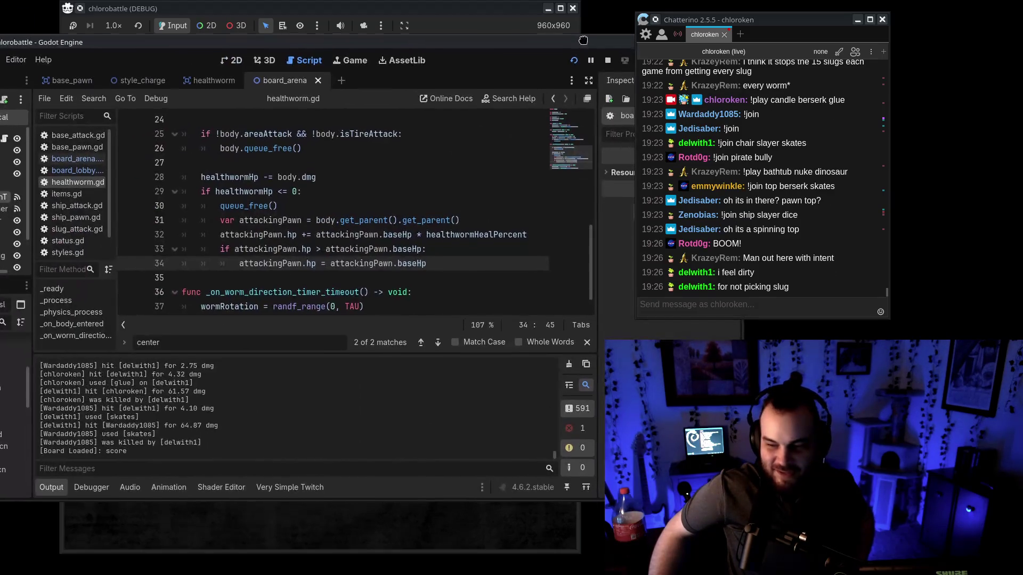
drag(429, 262, 411, 224)
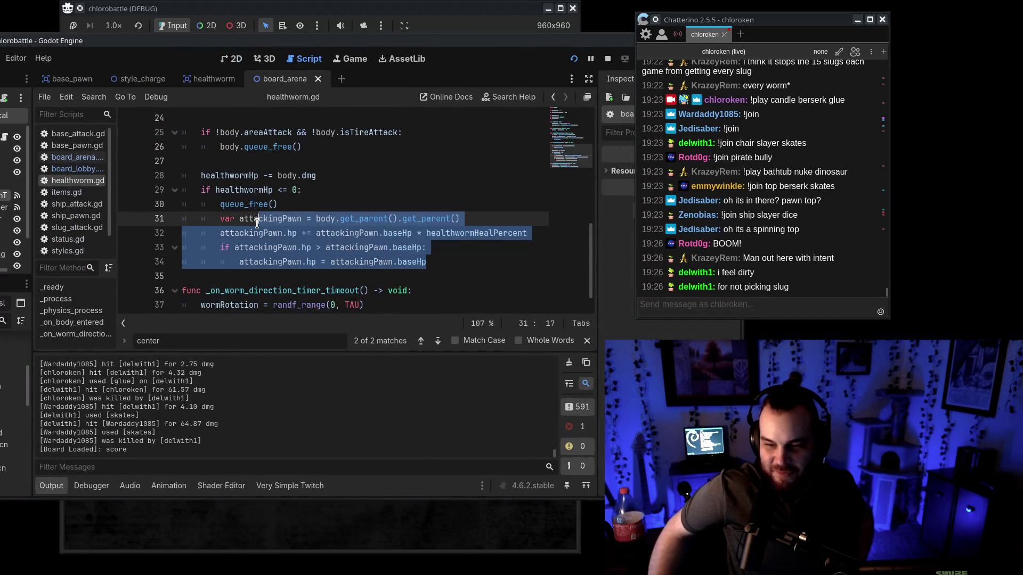
click(426, 261)
mouse_move(570, 39)
mouse_down()
mouse_move(561, 35)
mouse_move(572, 29)
mouse_up()
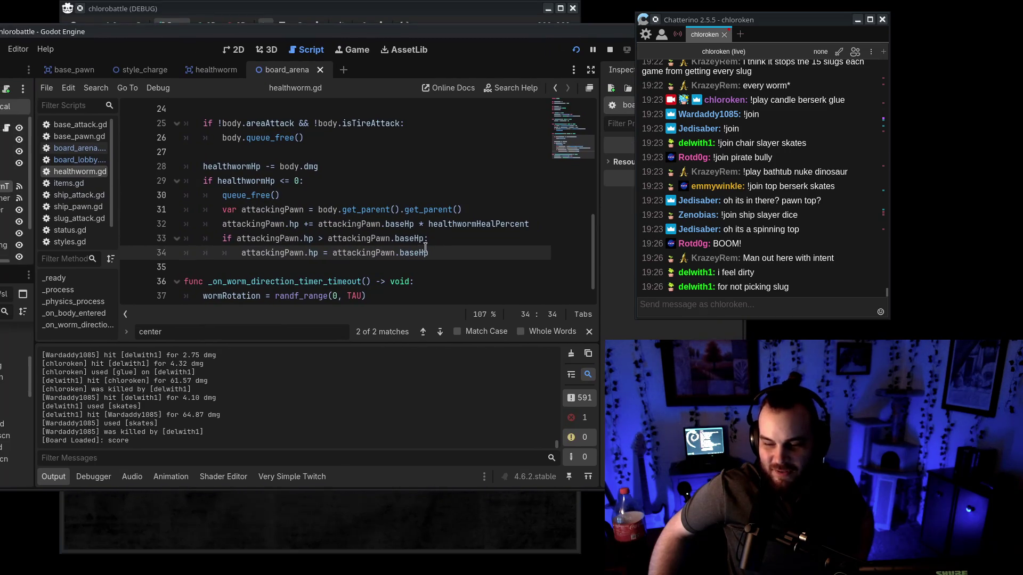
drag(440, 255, 128, 227)
mouse_move(443, 241)
mouse_down()
mouse_move(466, 256)
mouse_move(465, 227)
mouse_move(466, 256)
mouse_move(452, 240)
mouse_up()
click(452, 261)
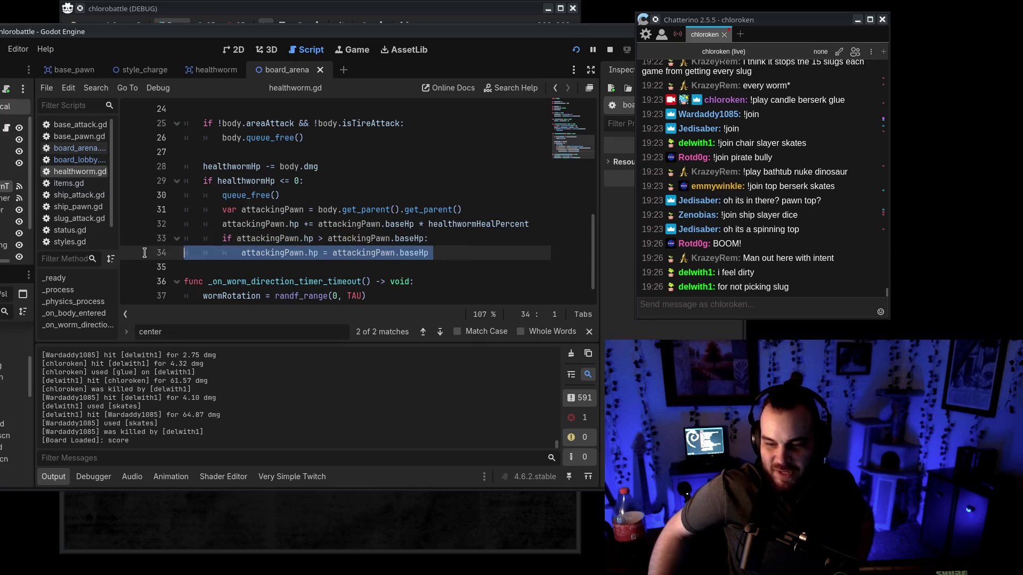
click(576, 50)
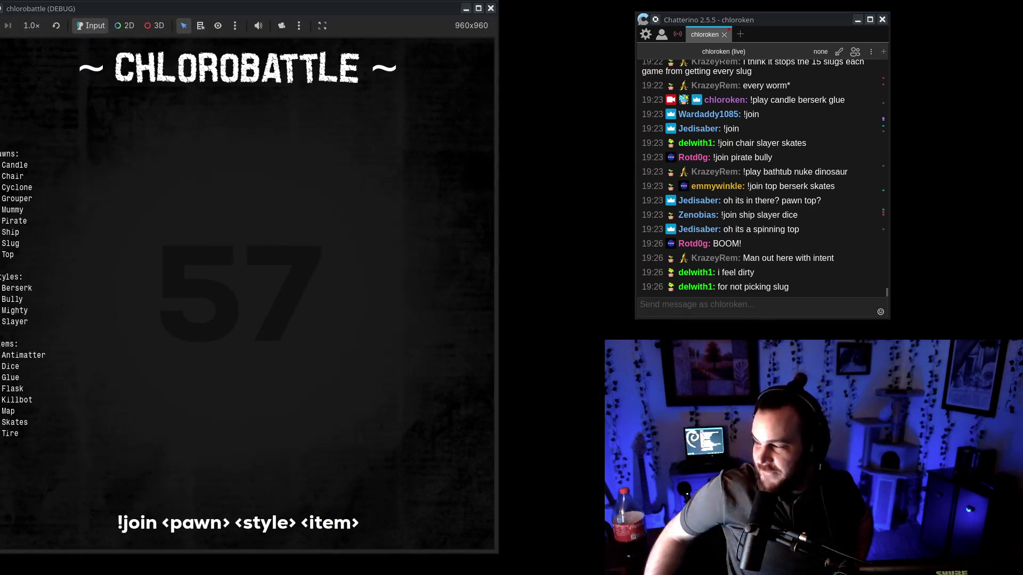
Replace the old chat command and send the pawn choice '!cyclone mighty flask'.
click(795, 303)
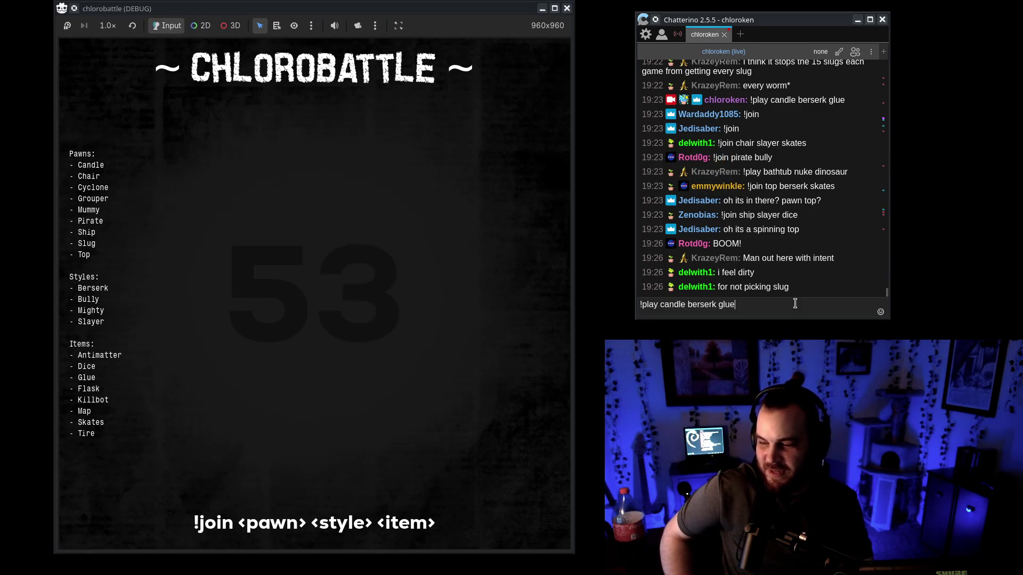
key(ctrl+a)
text(!)
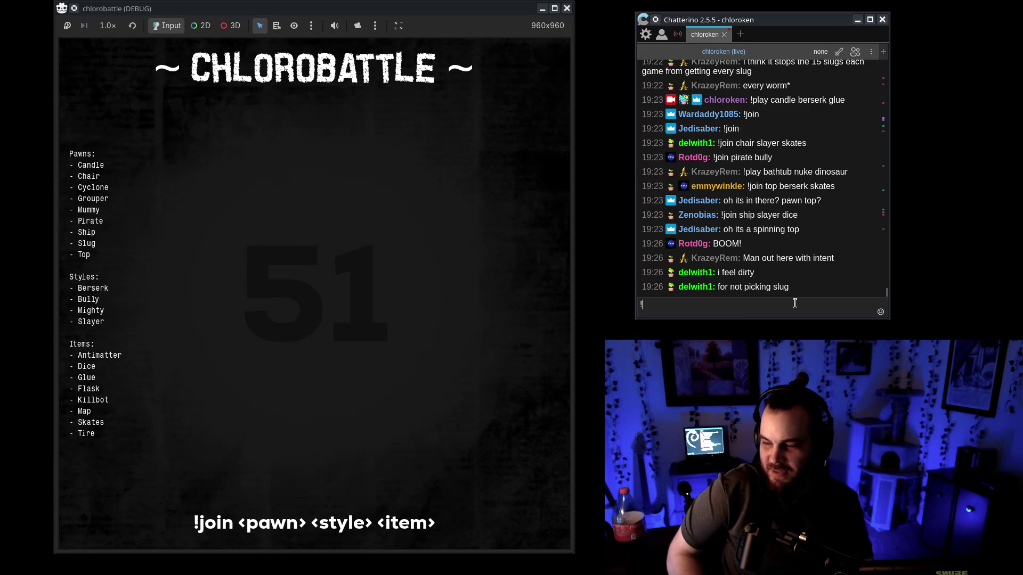
text(clone might)
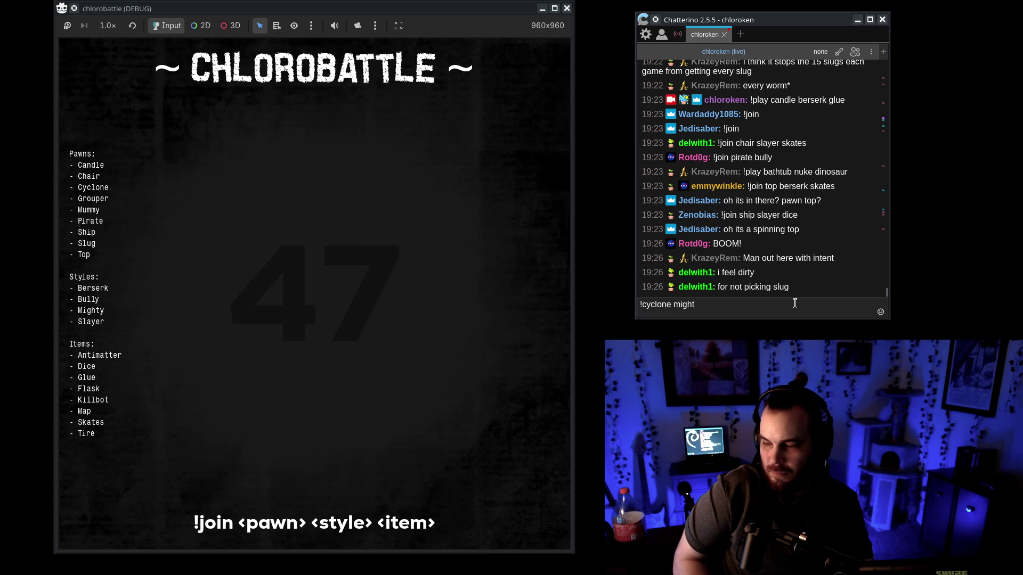
text(y flask)
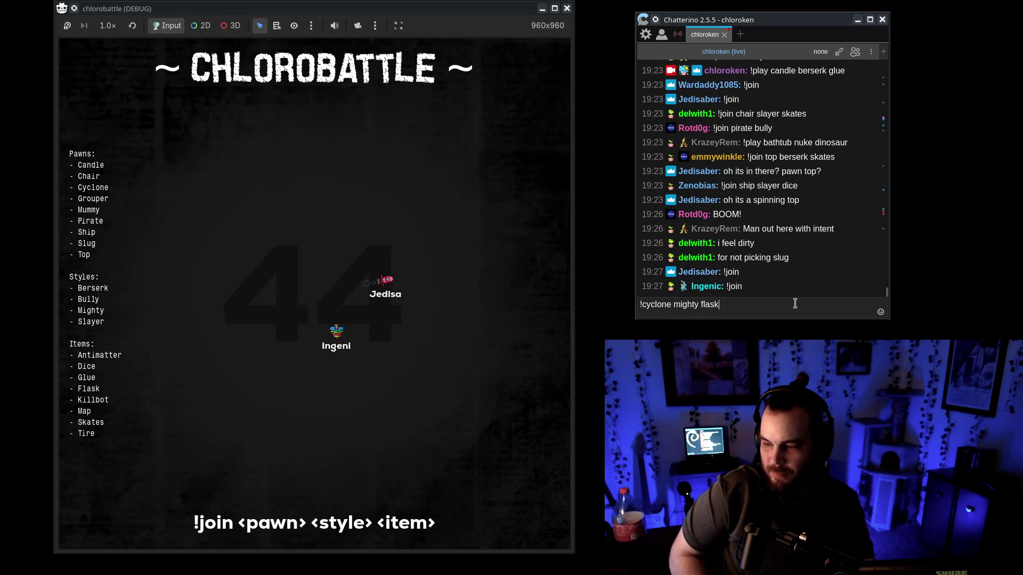
key(Return)
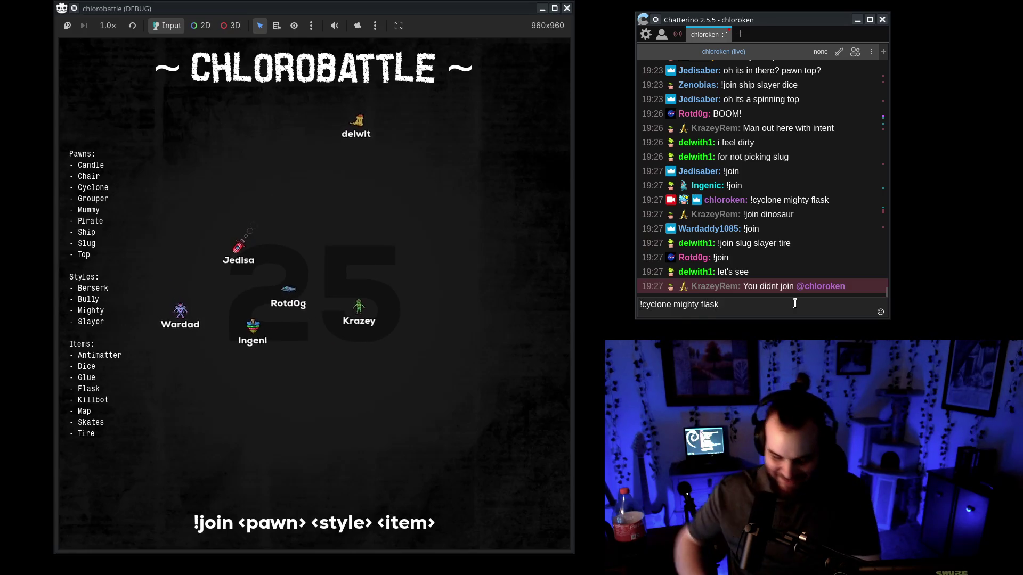
Correct the chat message into a join command and send it again.
key(BackSpace)
text(n)
key(Return)
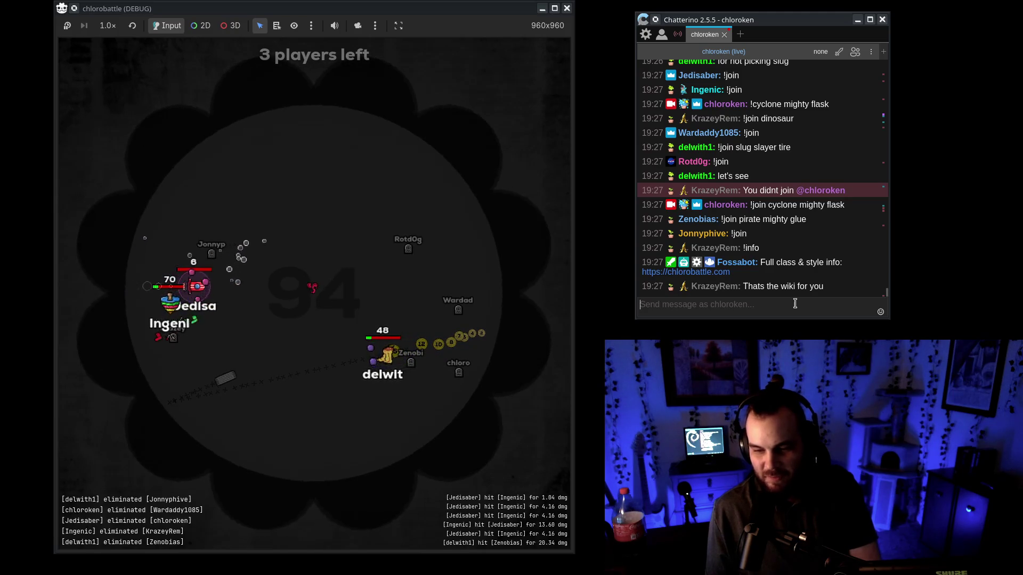
After the round ends on its scoreboard, focus the Chatterino message box.
click(795, 303)
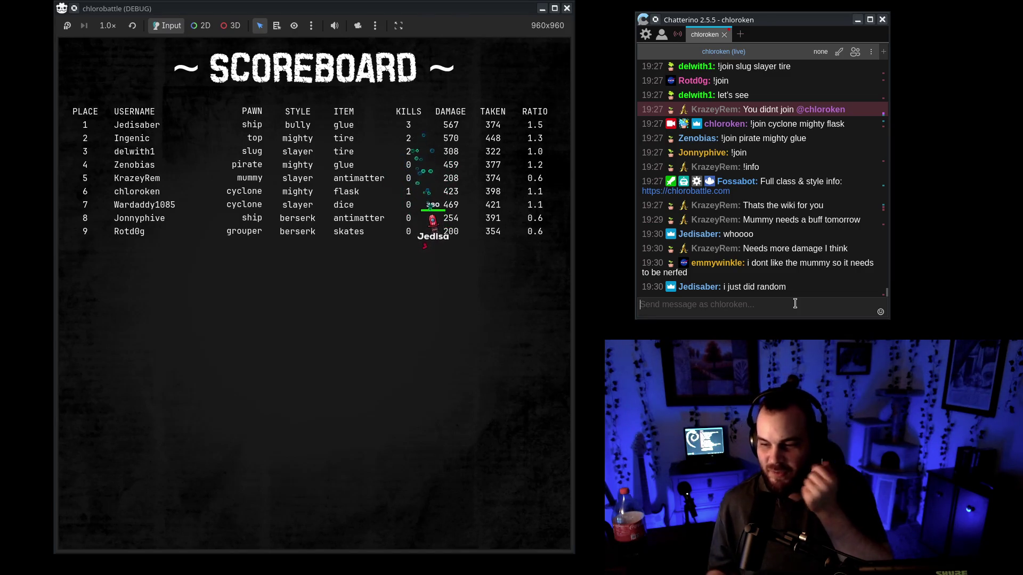
Close the finished game window and rerun the project with F5 for a new lobby.
click(566, 8)
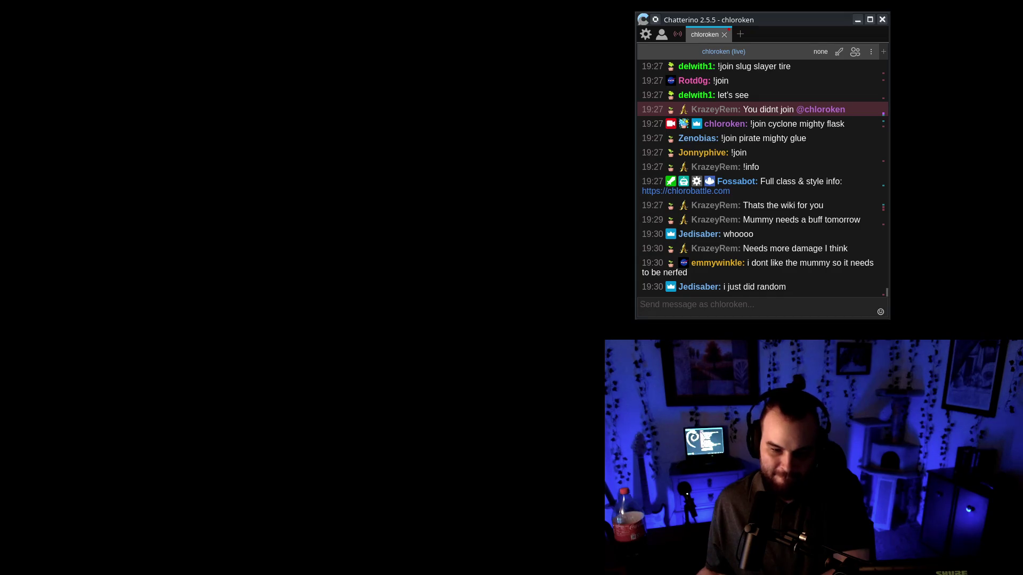
key(F5)
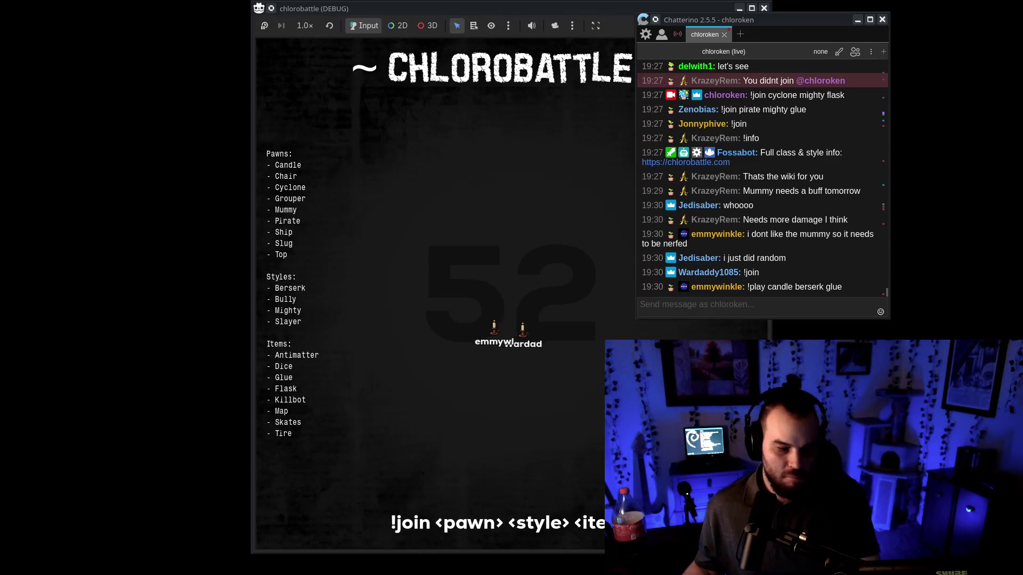
Move the game window left and send '!play candle berserk glue' in chat.
drag(426, 8, 235, 8)
click(751, 313)
key(Up)
key(Up)
key(Return)
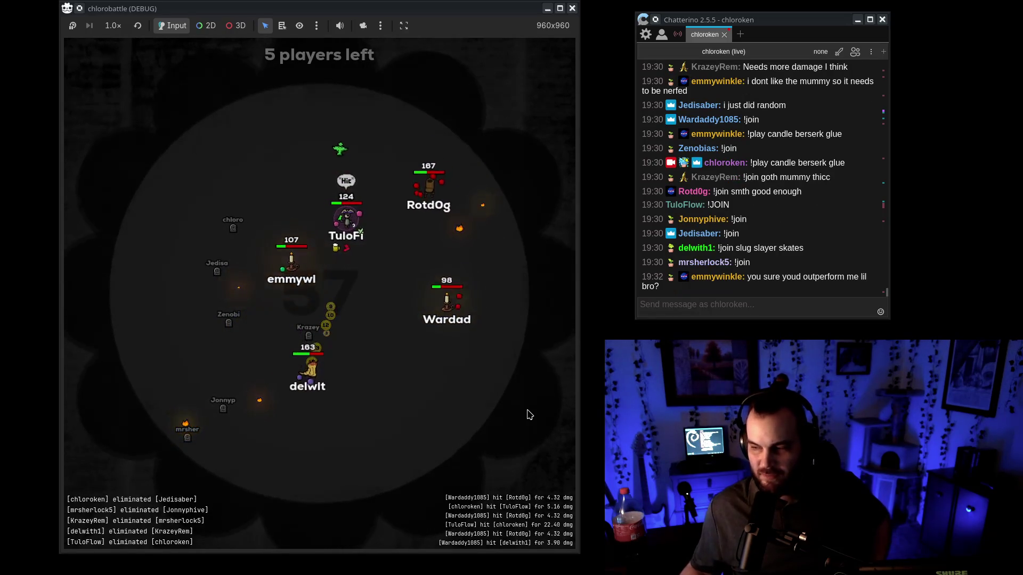
Follow chat and game while the eleven-player round finishes, then switch to the icon drawing.
click(642, 295)
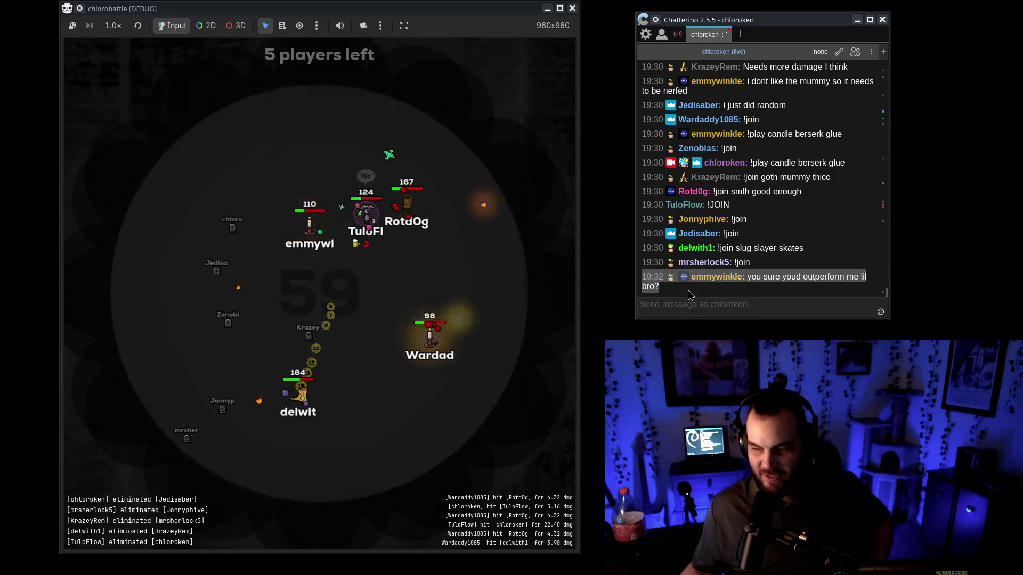
click(552, 397)
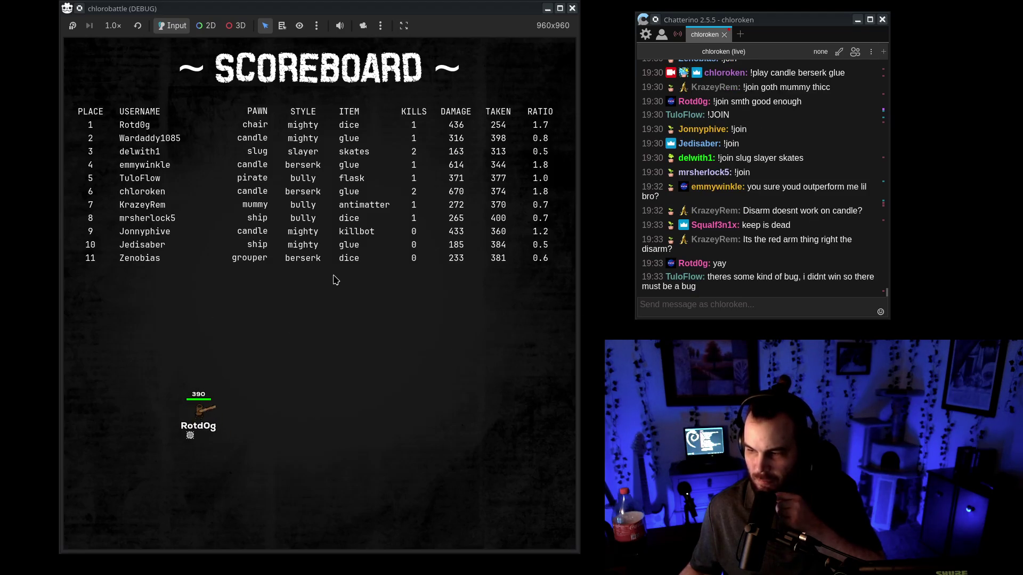
click(718, 300)
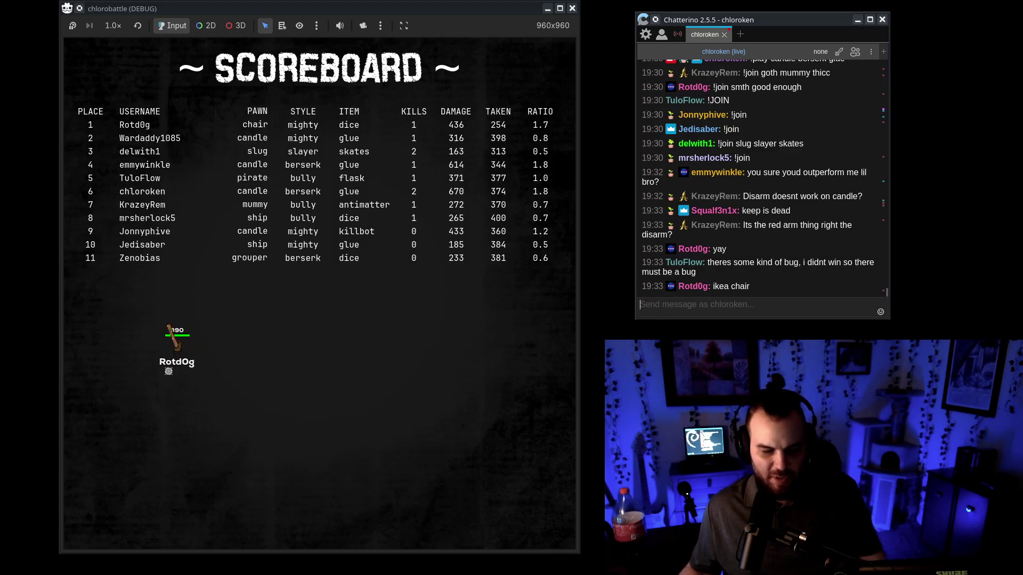
key(alt+Tab)
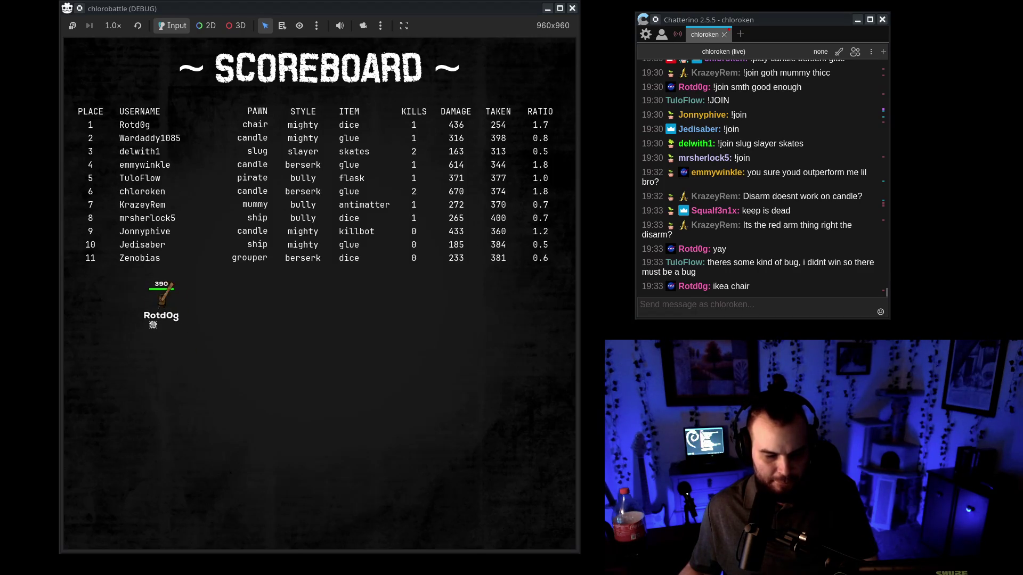
key(alt+Tab)
Zoom in on the disarmed_icon.png canvas and move the chat window off it.
scroll(373, 267, up, 5)
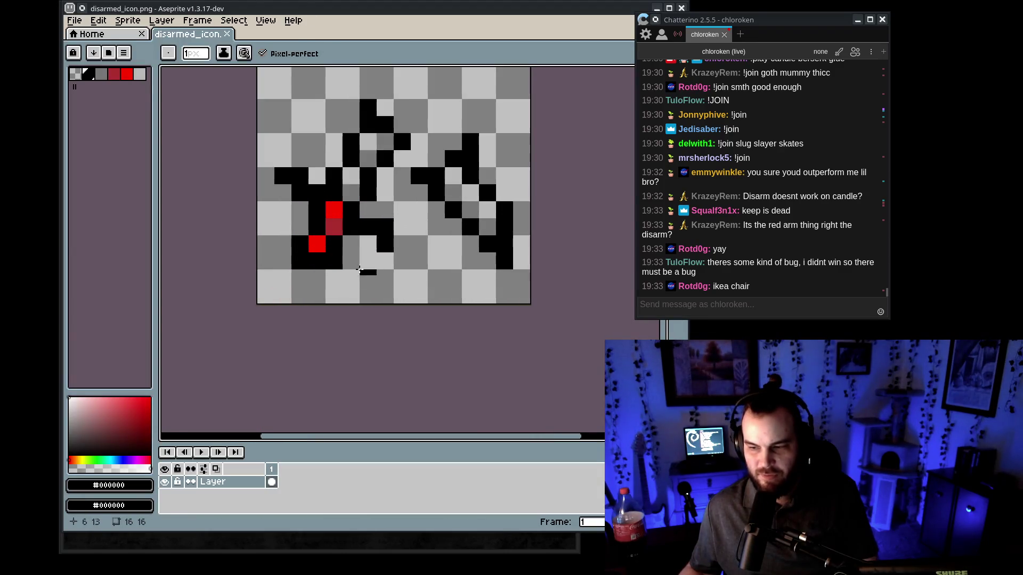
scroll(359, 269, down, 3)
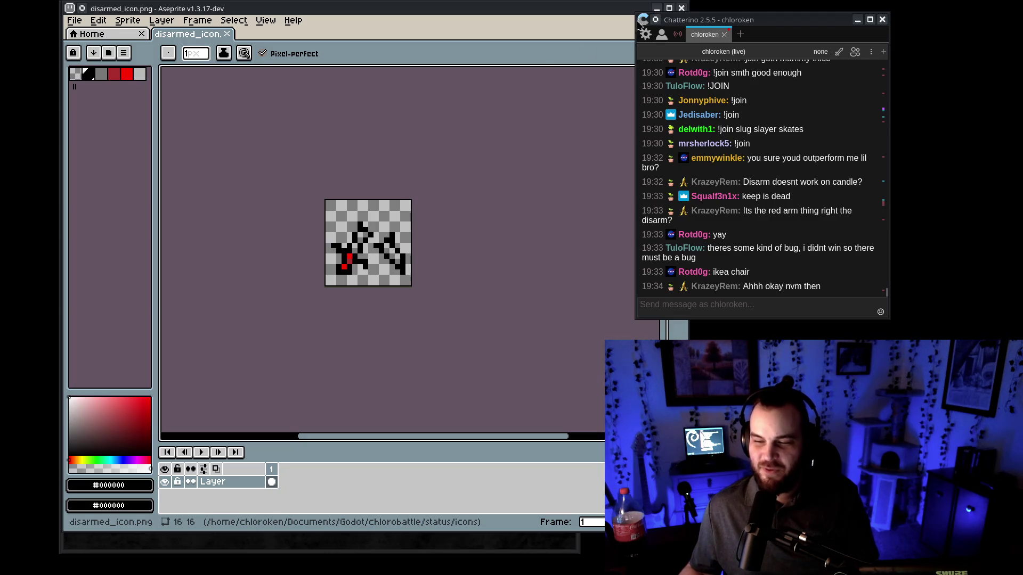
scroll(359, 268, up, 1)
scroll(394, 189, up, 1)
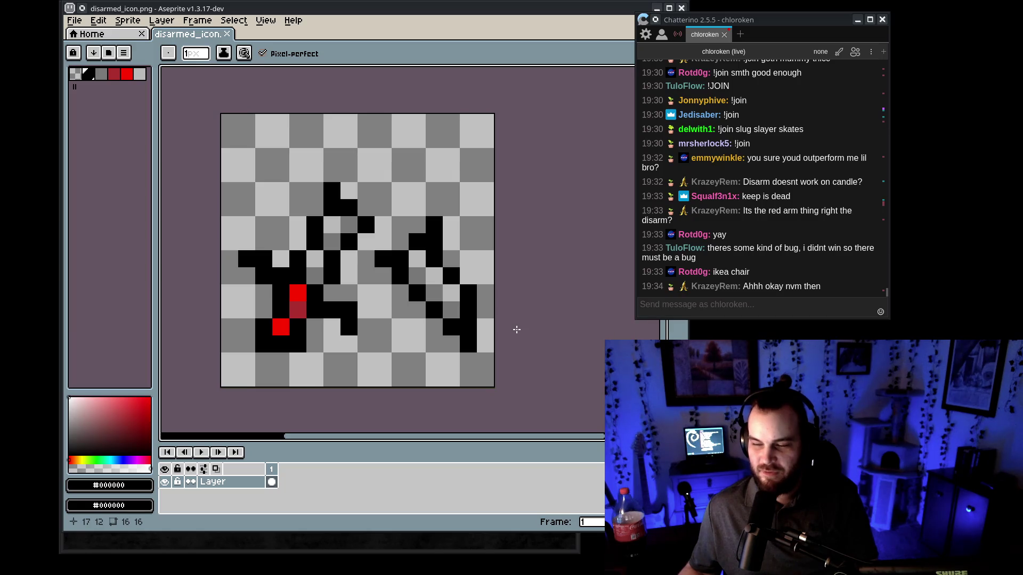
drag(772, 19, 938, 160)
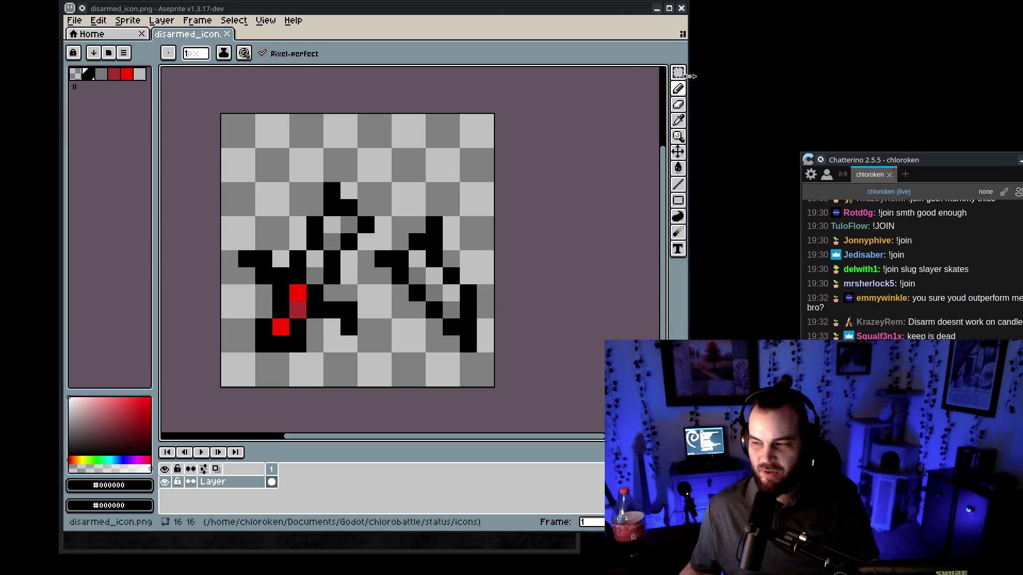
Cut the right part of the drawing, flip it and move it up as an angled blade.
key(m)
drag(383, 225, 491, 385)
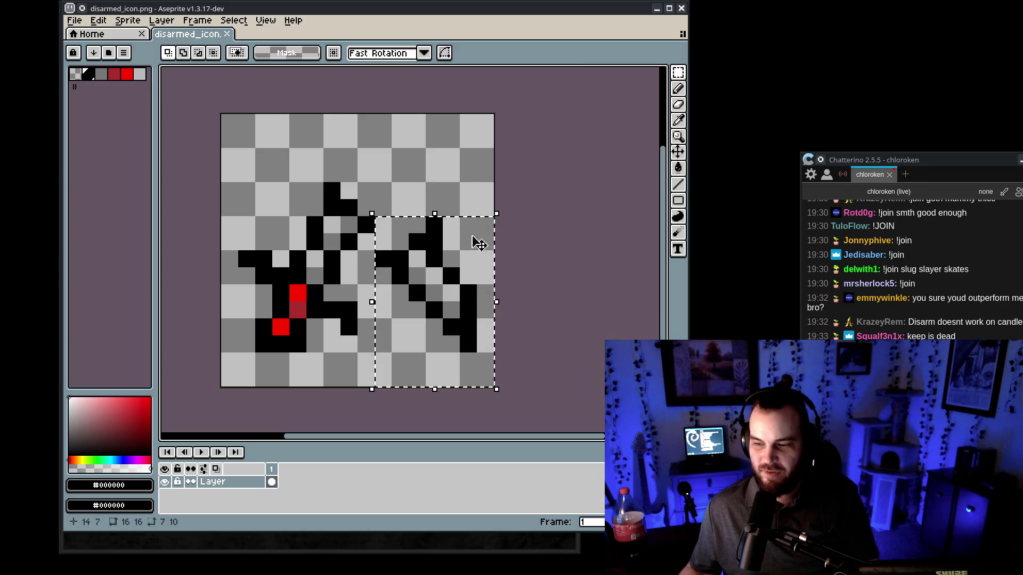
drag(450, 271, 464, 181)
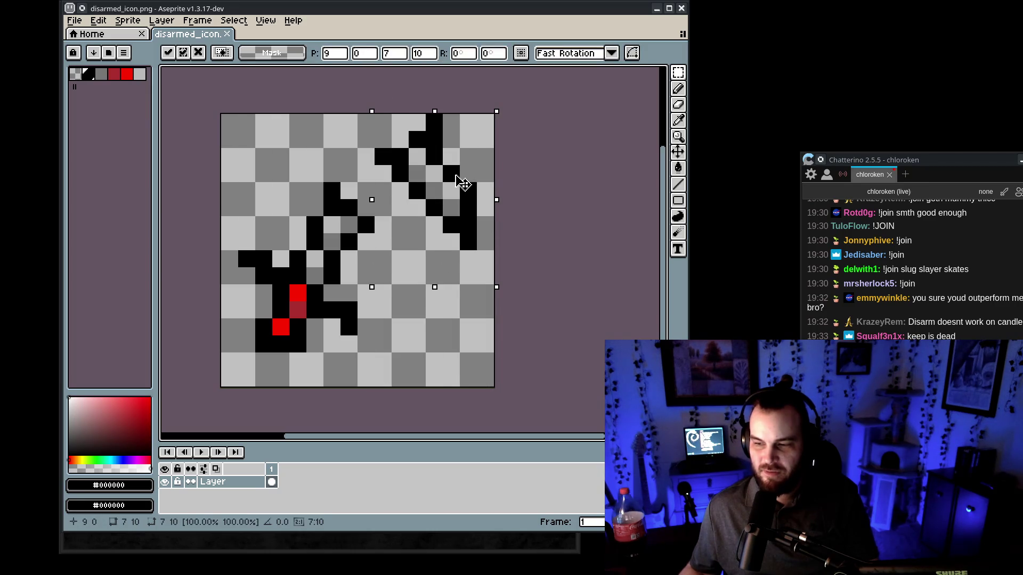
mouse_move(435, 111)
mouse_down()
mouse_move(436, 74)
mouse_move(445, 430)
mouse_move(448, 420)
mouse_up()
mouse_move(454, 339)
mouse_down()
mouse_move(434, 171)
mouse_move(386, 164)
mouse_up()
key(Return)
key(e)
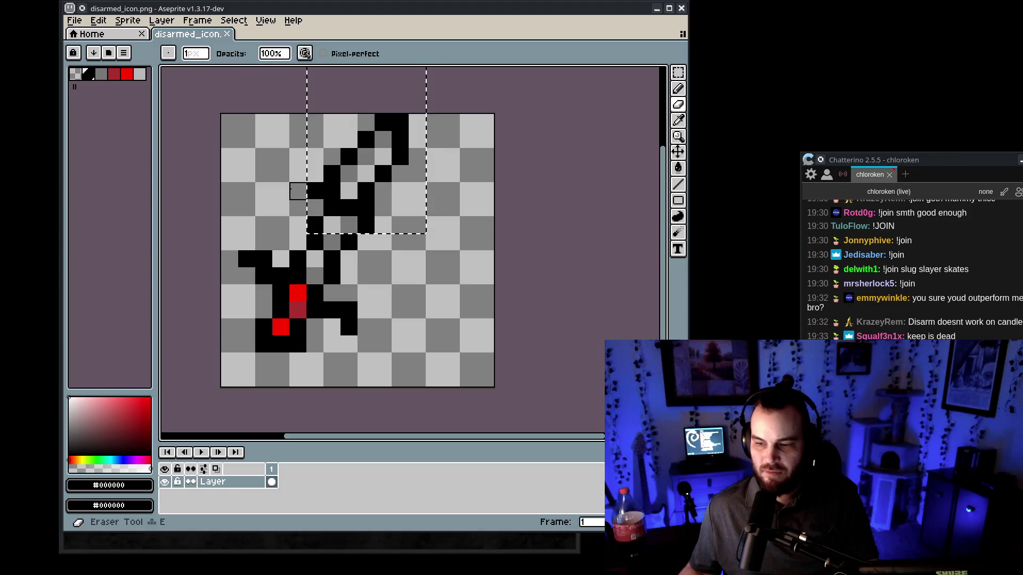
key(ctrl+d)
Erase two stray black pixels and nudge the upper blade one pixel into place.
click(314, 192)
click(349, 208)
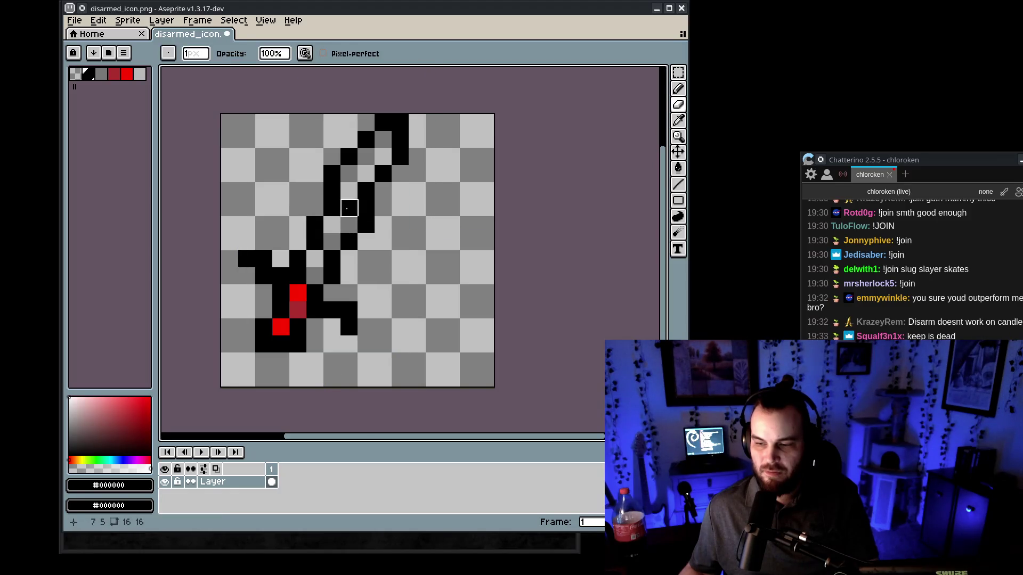
key(m)
drag(321, 110, 495, 217)
mouse_move(436, 178)
mouse_down()
mouse_move(453, 196)
mouse_move(435, 196)
mouse_up()
key(ctrl+d)
key(e)
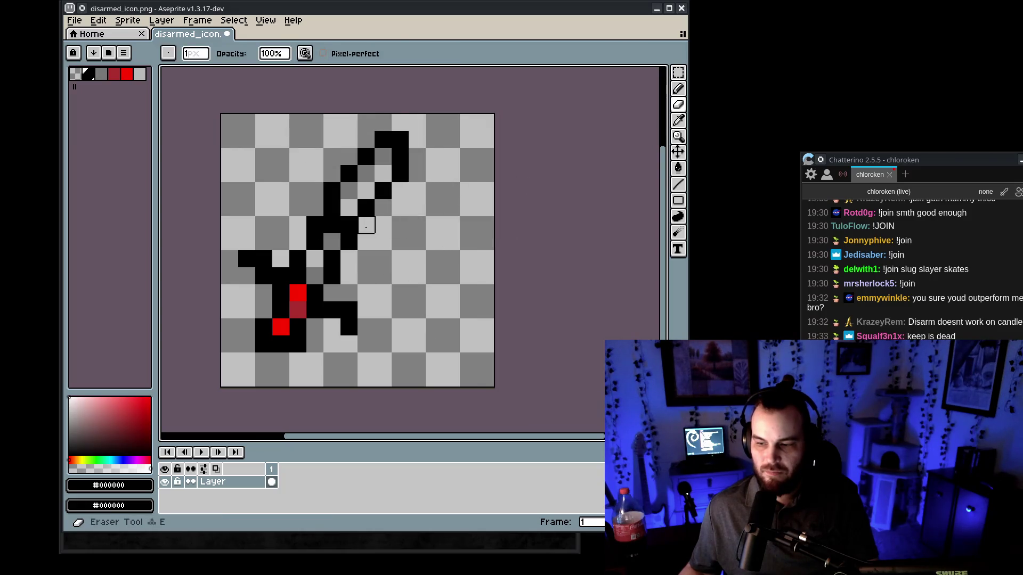
Fill a gap in the blade with black using the Pencil.
alt+click(333, 229)
key(b)
alt+click(366, 207)
click(365, 226)
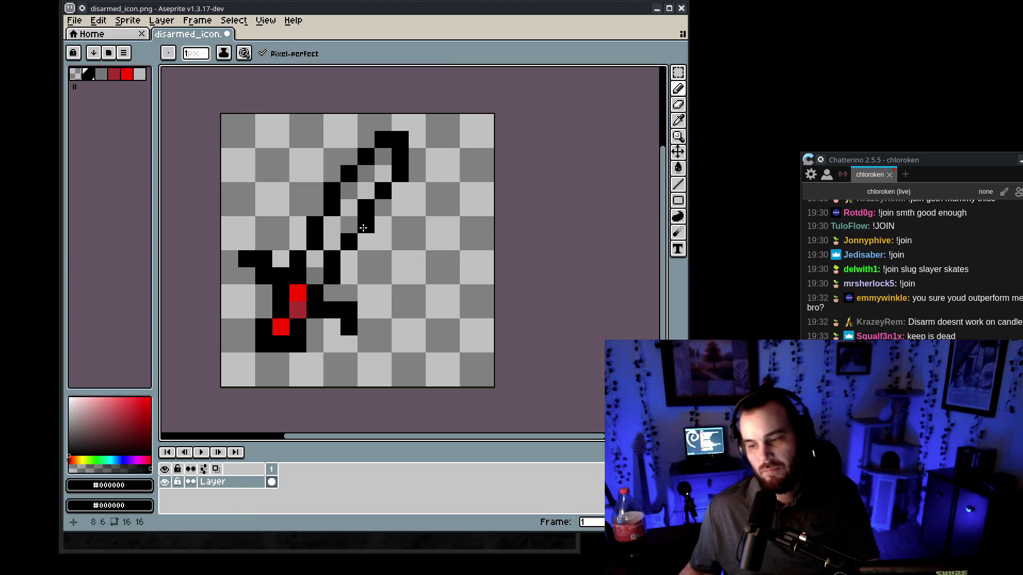
alt+click(350, 226)
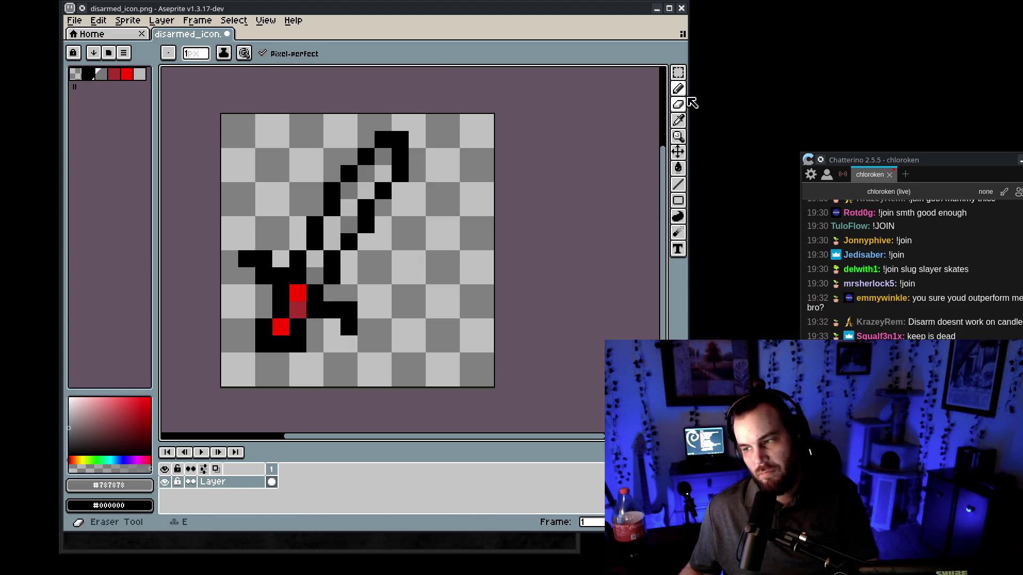
Select the whole sprite to shift the sword 2 pixels toward the canvas centre.
scroll(286, 233, up, 6)
mouse_move(285, 233)
mouse_down()
mouse_move(468, 154)
mouse_move(497, 265)
mouse_move(385, 407)
mouse_up()
scroll(496, 265, down, 6)
mouse_move(496, 264)
mouse_down()
mouse_move(415, 239)
mouse_move(436, 253)
mouse_move(427, 250)
mouse_up()
key(ctrl+a)
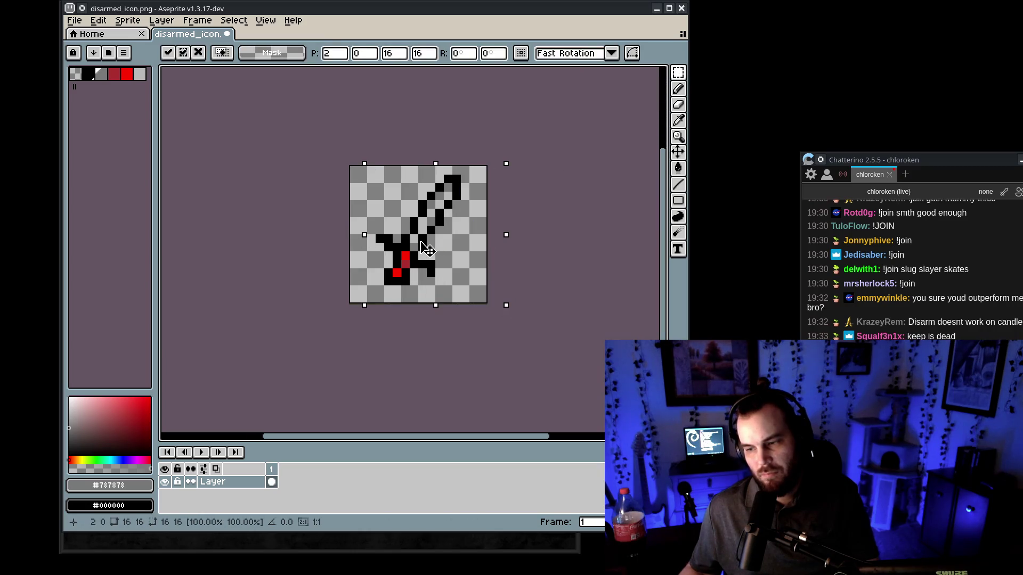
Commit the sword's new position and undo a stray red pixel drawn on it.
key(Return)
key(b)
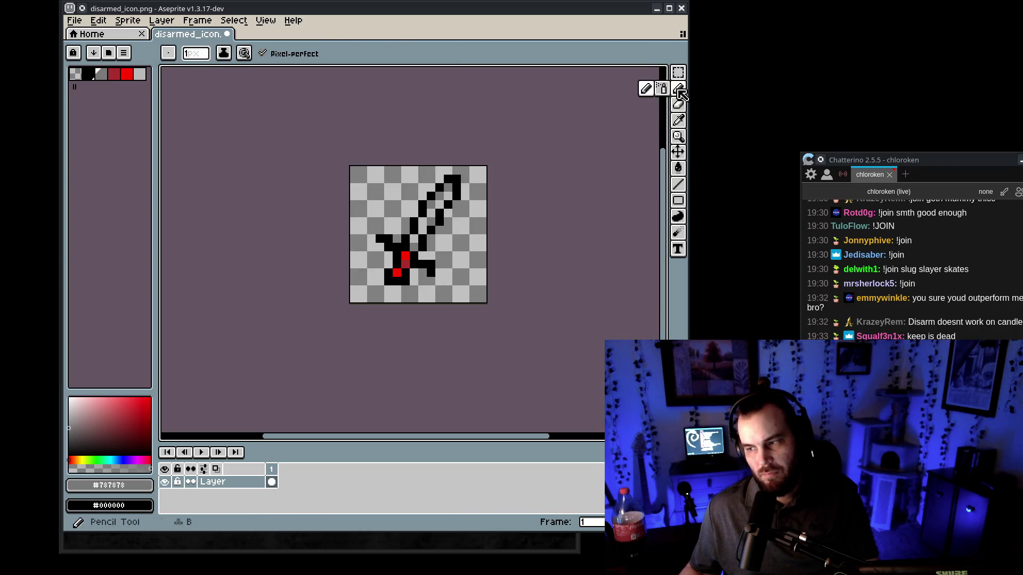
alt+click(397, 273)
click(423, 212)
key(ctrl+z)
Recolour the sprite's red hilt pixels to muted gold with hue 37 and saturation −39.
key(ctrl+a)
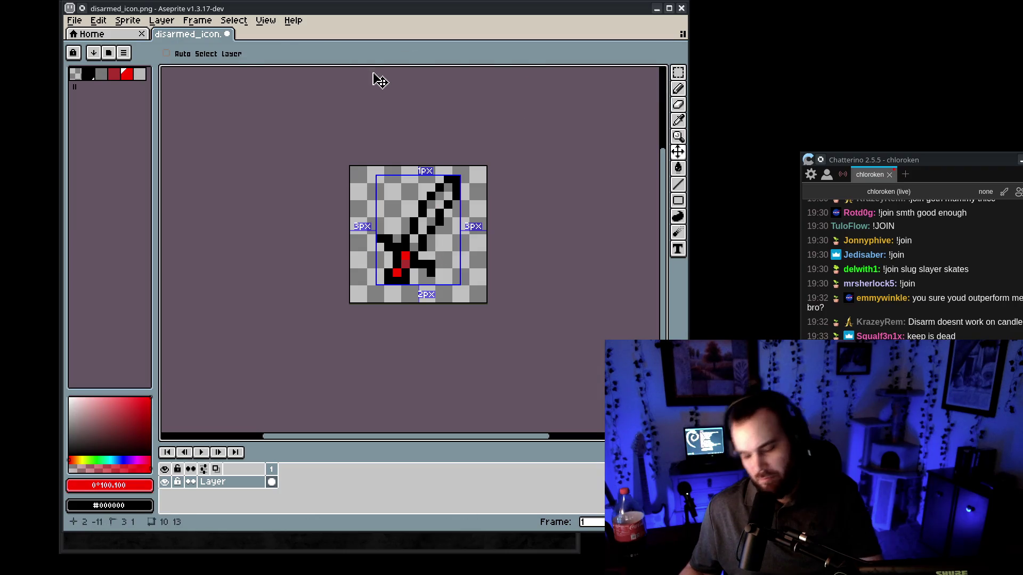
key(ctrl+u)
drag(319, 74, 276, 78)
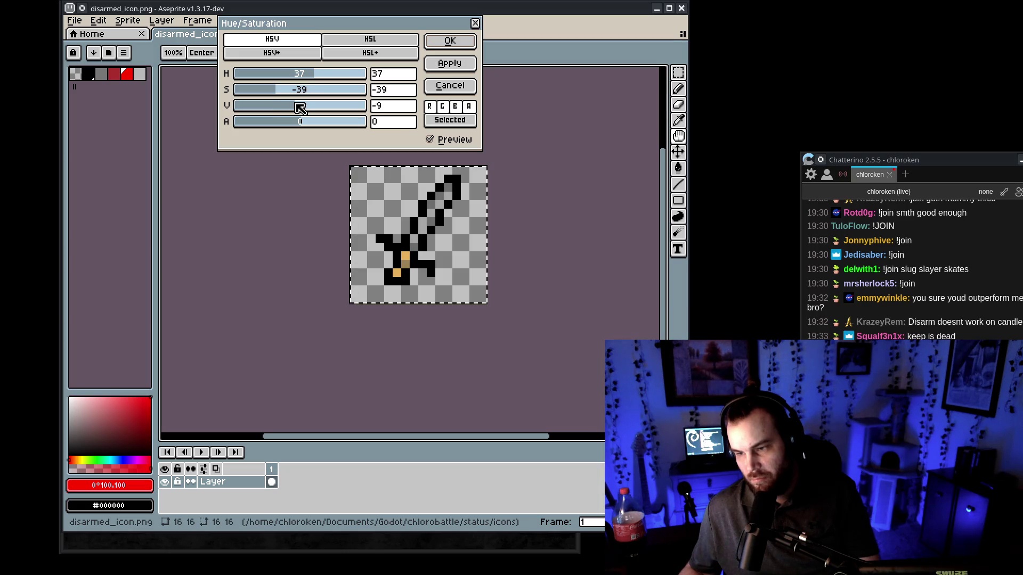
click(453, 41)
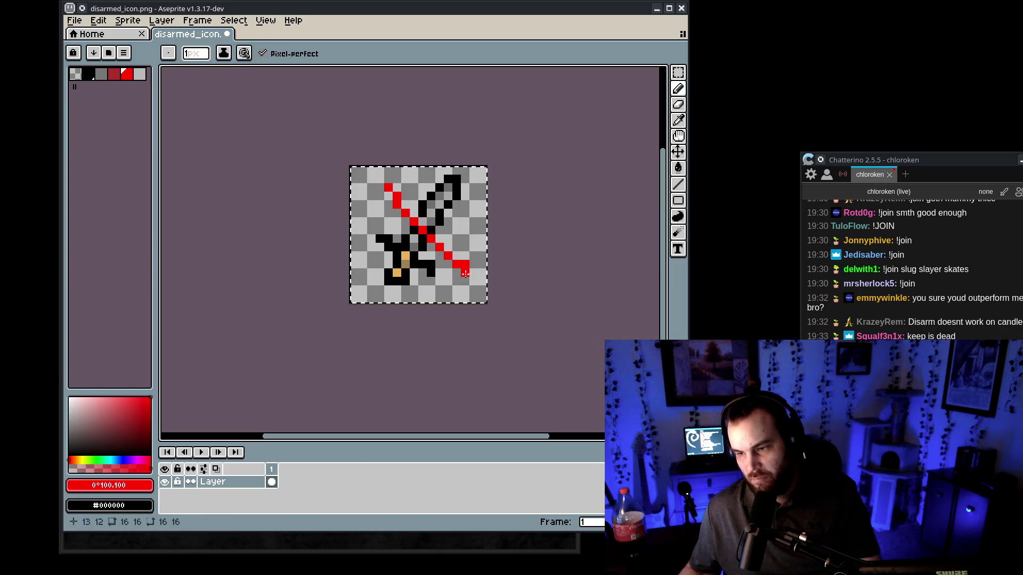
key(l)
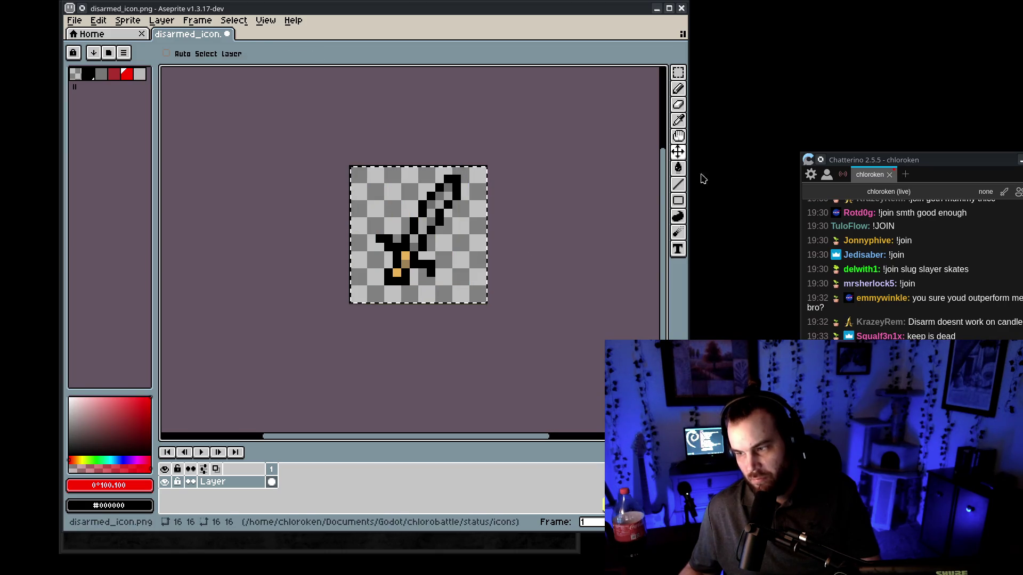
Draw a 3px red diagonal slash across the sword on a new Layer 1.
click(196, 53)
text(3)
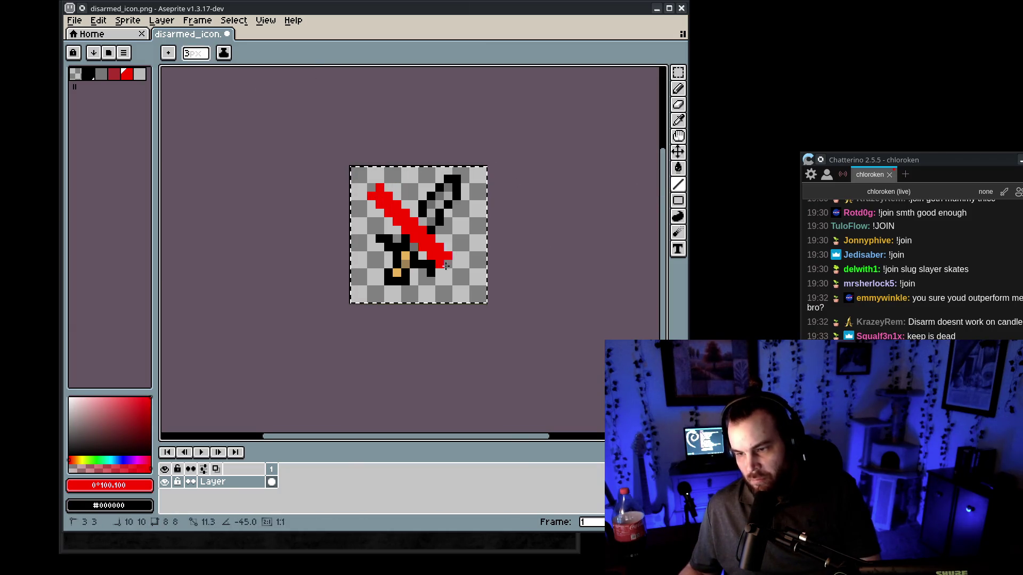
drag(445, 266, 467, 279)
scroll(394, 349, down, 6)
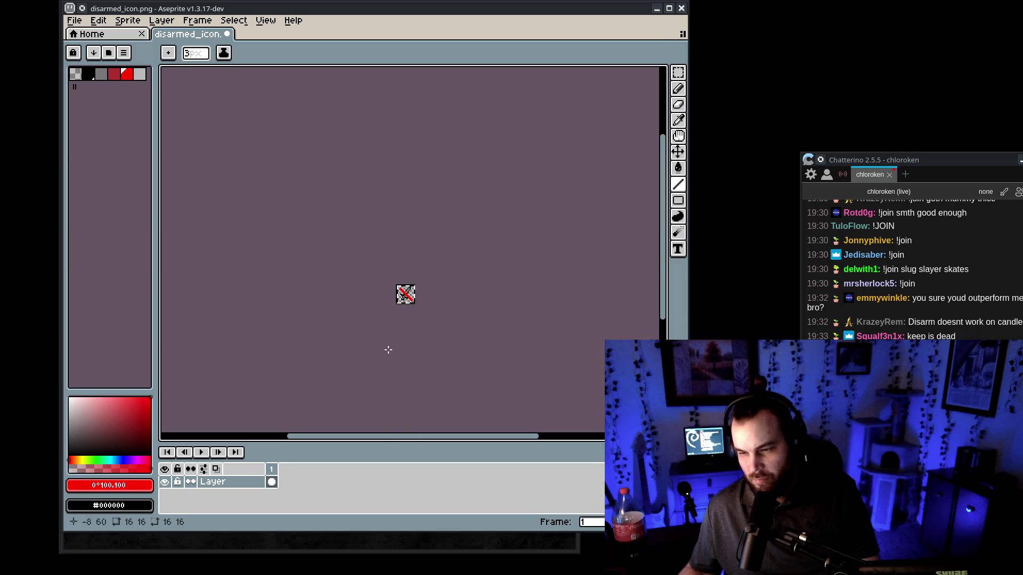
scroll(395, 305, up, 6)
key(ctrl+z)
key(ctrl+z)
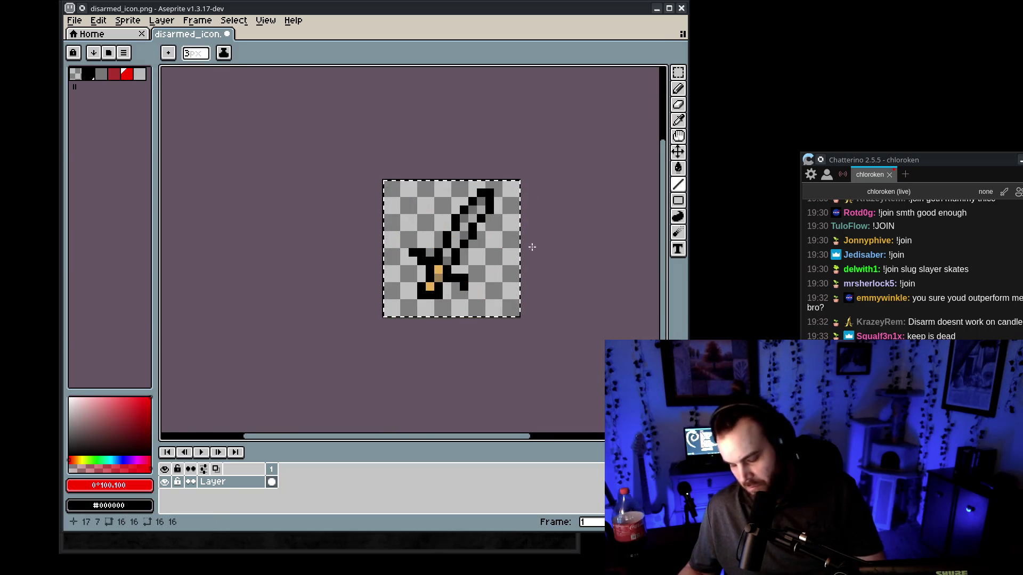
key(shift+n)
drag(403, 201, 494, 294)
scroll(500, 348, down, 3)
scroll(486, 334, up, 1)
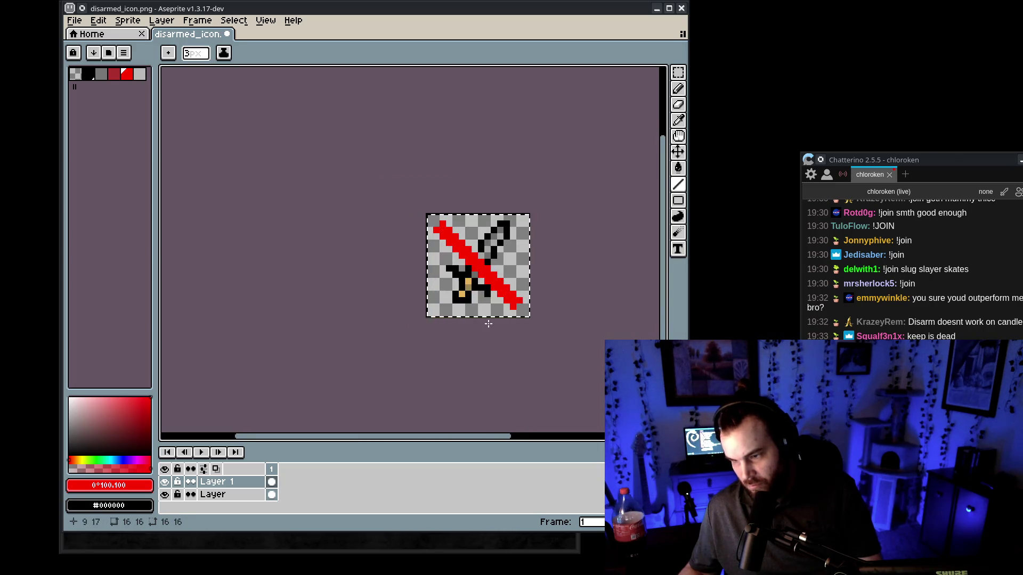
Tone the sword layer's grip to muted tan with hue 6, saturation −43, value −12.
click(226, 494)
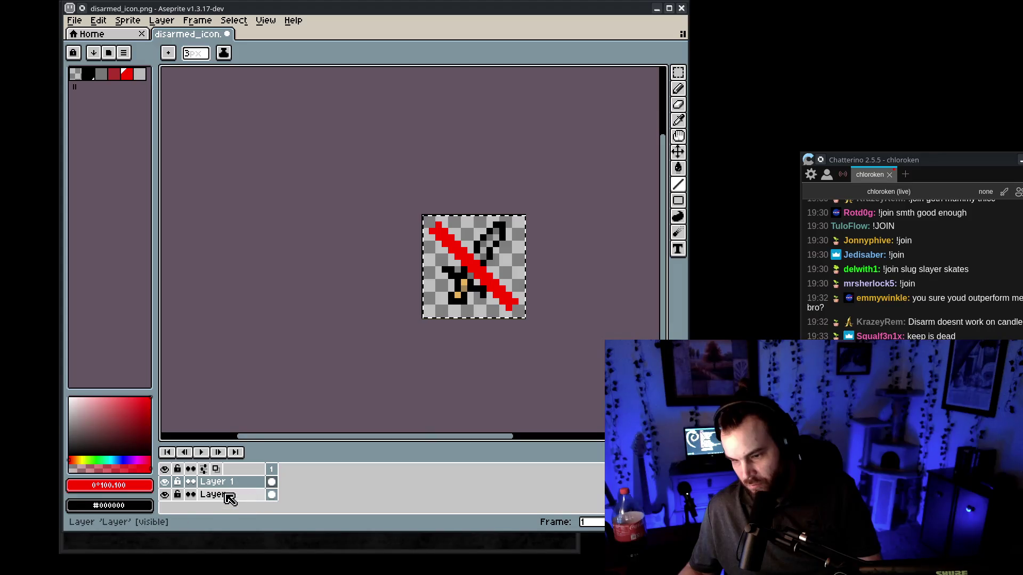
key(ctrl+u)
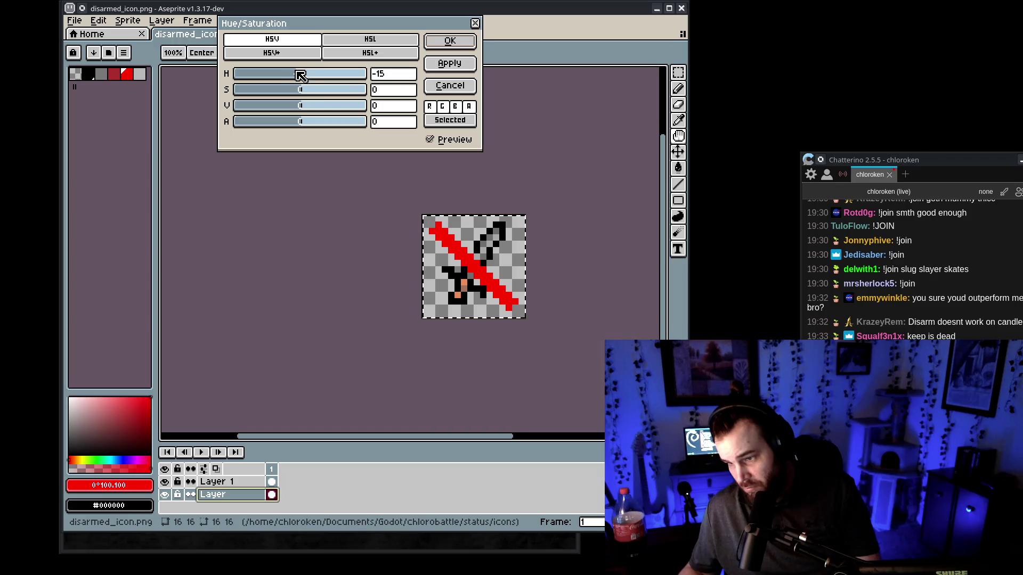
drag(241, 77, 322, 81)
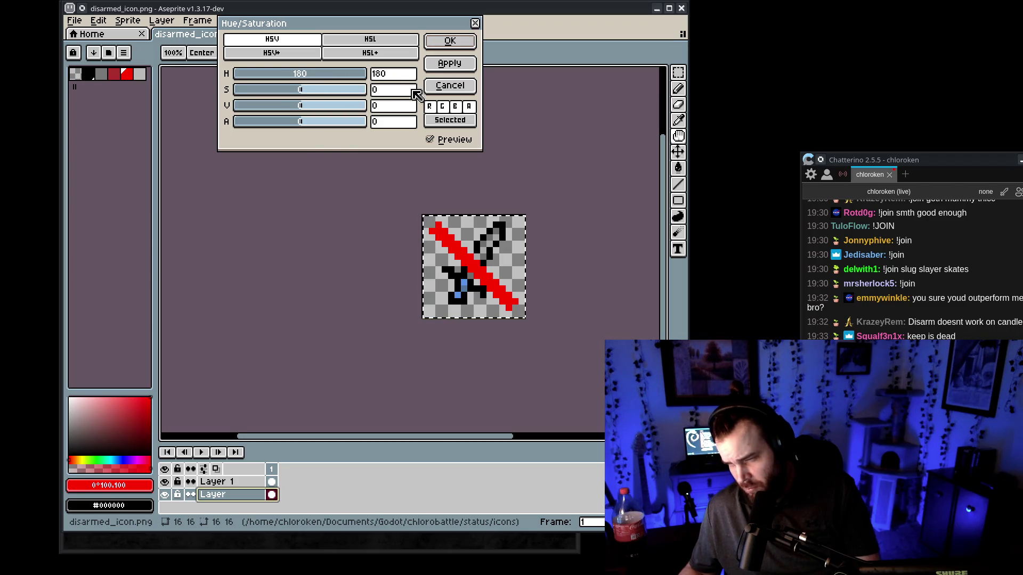
drag(323, 75, 323, 83)
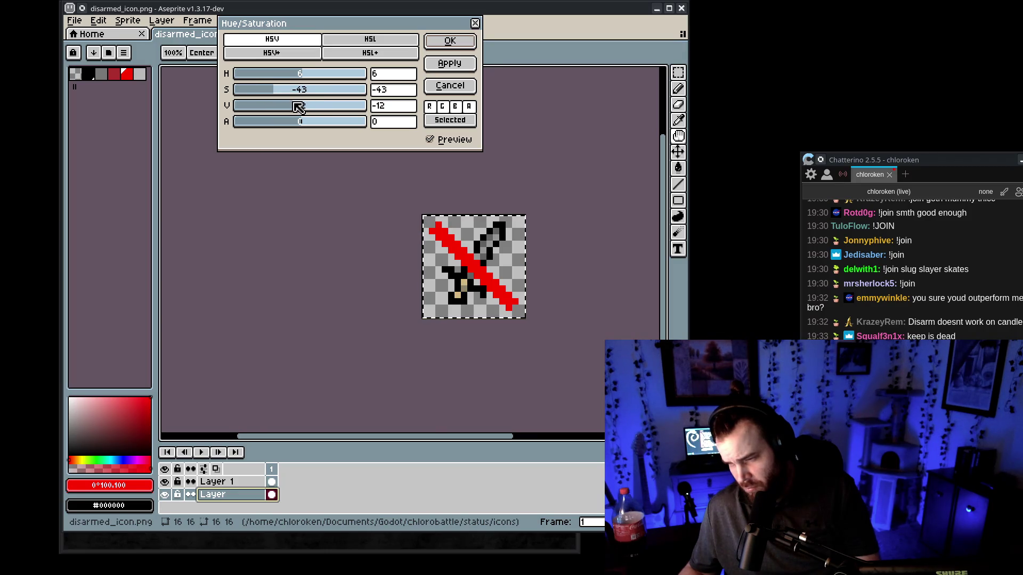
click(449, 40)
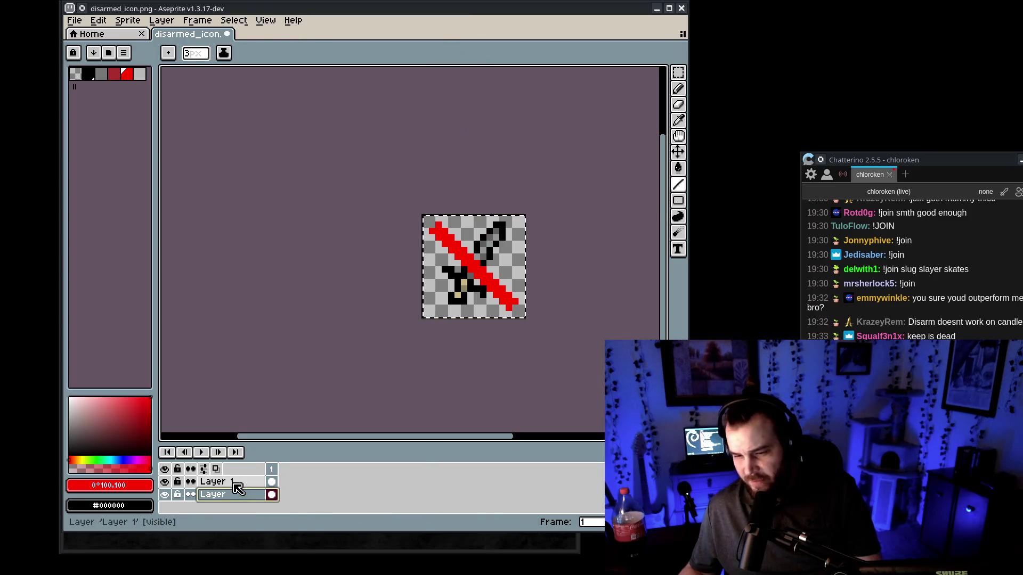
Choose black for the pencil on the sword layer, then undo a trial one-pixel nudge of selected pixels.
click(235, 484)
scroll(555, 258, up, 3)
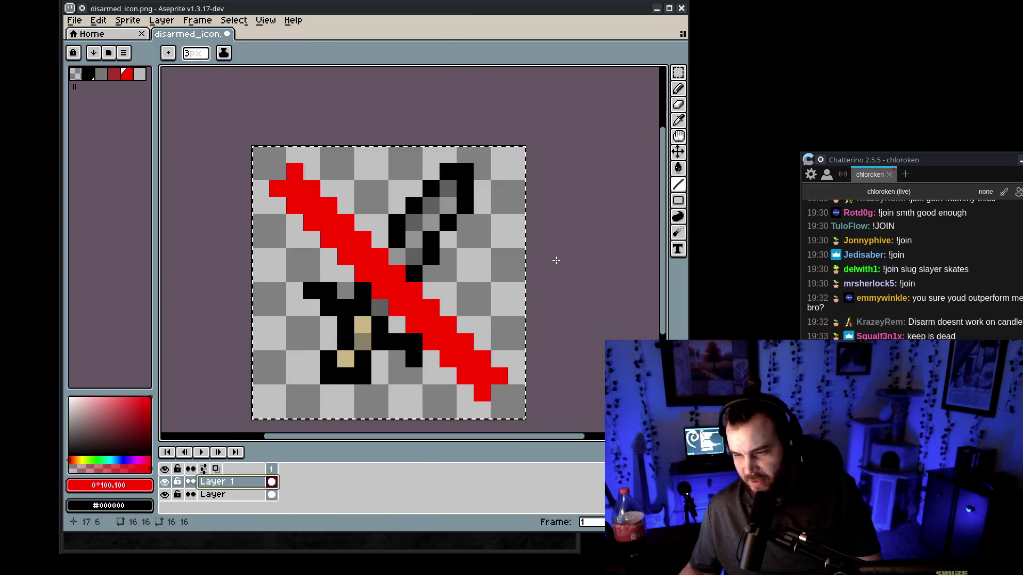
click(683, 94)
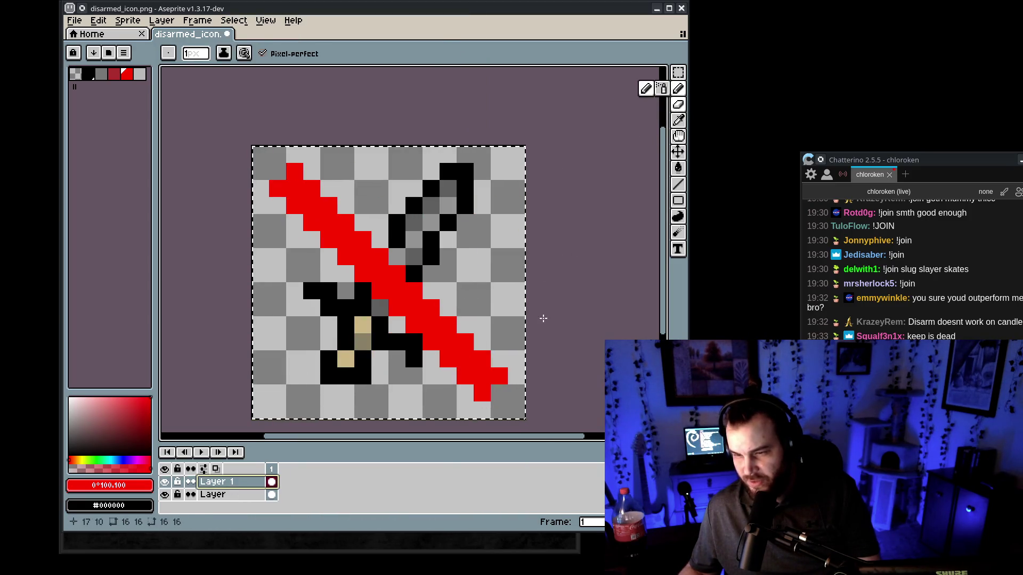
click(87, 74)
scroll(395, 226, down, 2)
click(212, 494)
key(w)
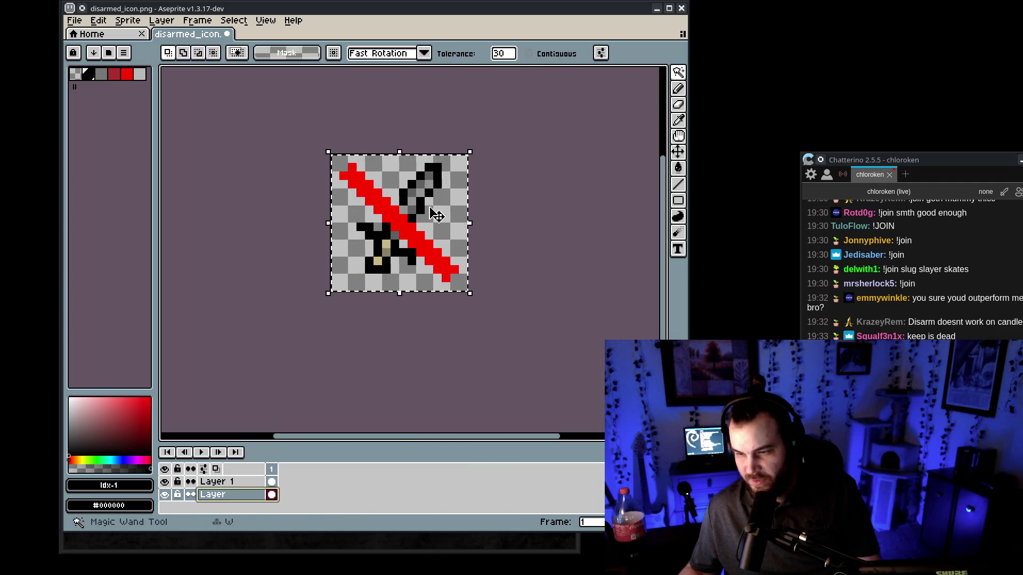
drag(435, 214, 428, 225)
scroll(428, 225, down, 2)
scroll(426, 211, up, 4)
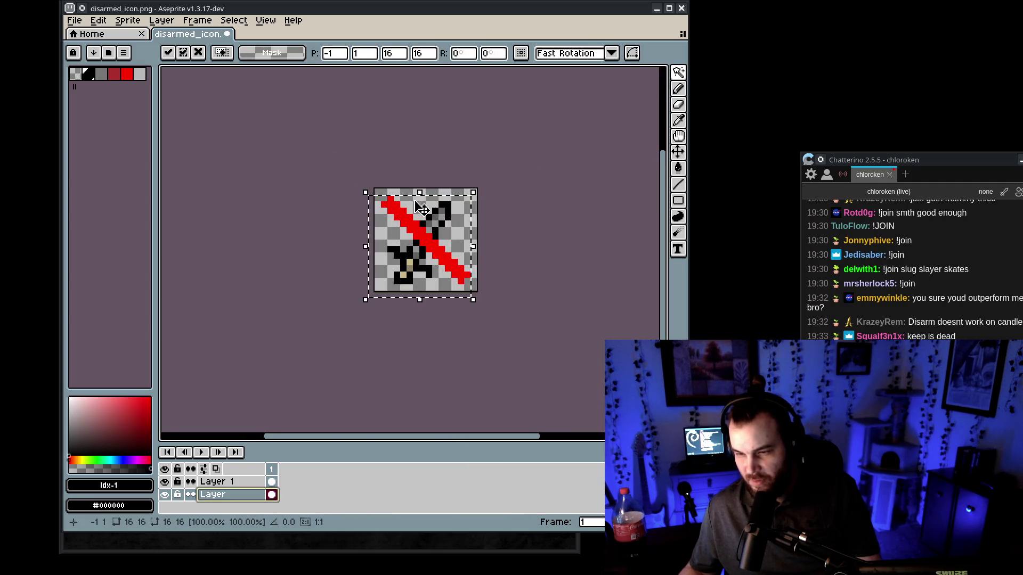
click(531, 156)
key(ctrl+z)
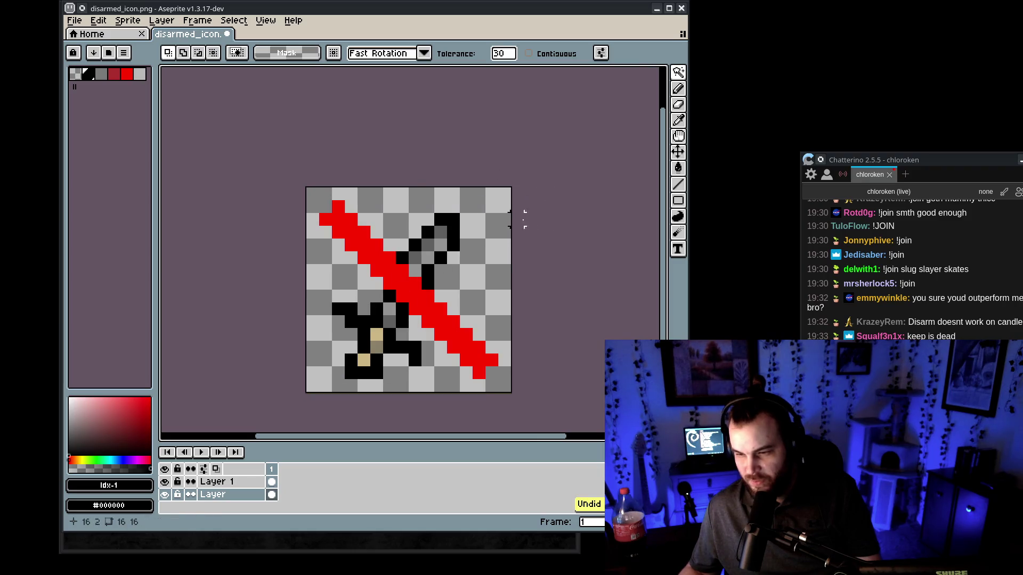
Marquee-select the blade and move it up and right, breaking it from the hilt.
key(m)
mouse_move(513, 186)
mouse_down()
mouse_move(418, 294)
mouse_move(395, 292)
mouse_up()
drag(473, 270, 495, 256)
key(Return)
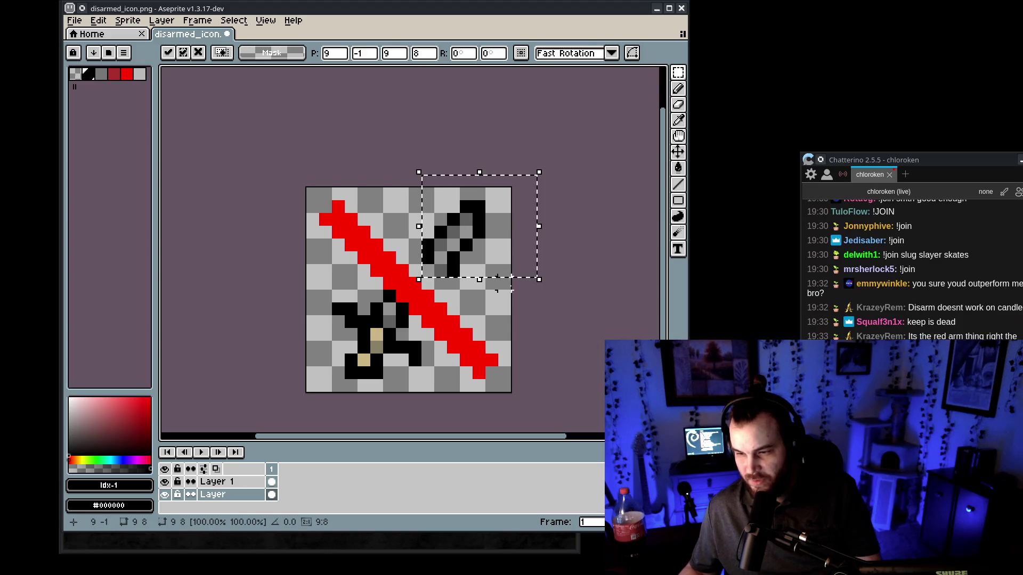
key(ctrl+d)
key(b)
Touch up pixels at the break with pencil, eraser, and sampled dark grey and black.
drag(442, 273, 414, 266)
scroll(465, 322, down, 3)
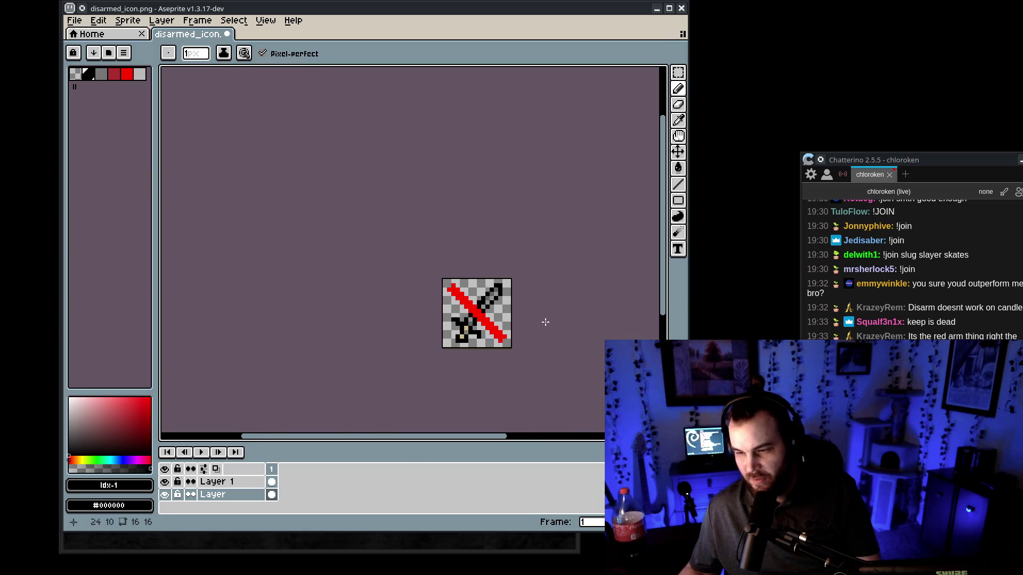
scroll(506, 307, up, 5)
key(e)
scroll(470, 293, down, 2)
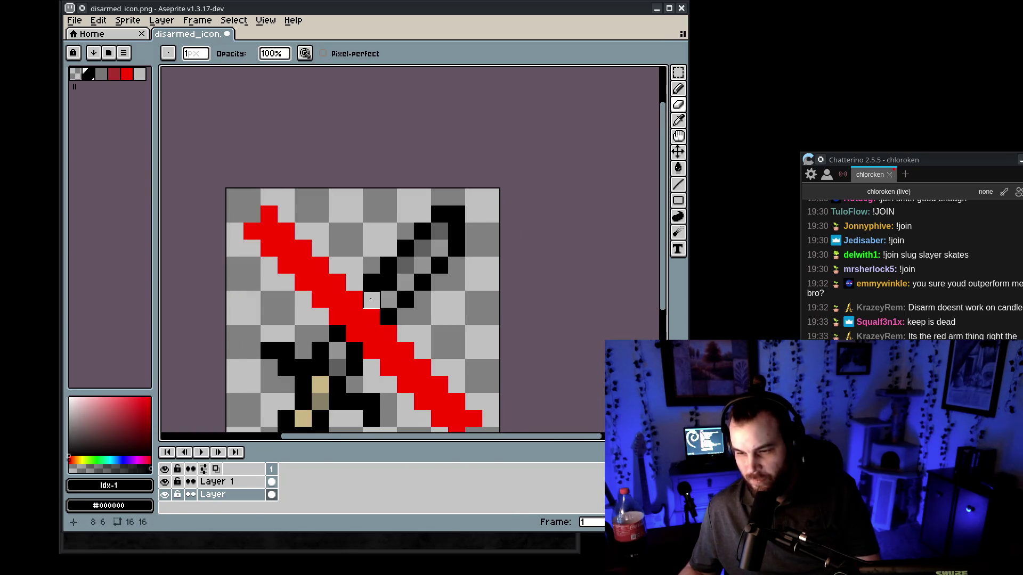
key(b)
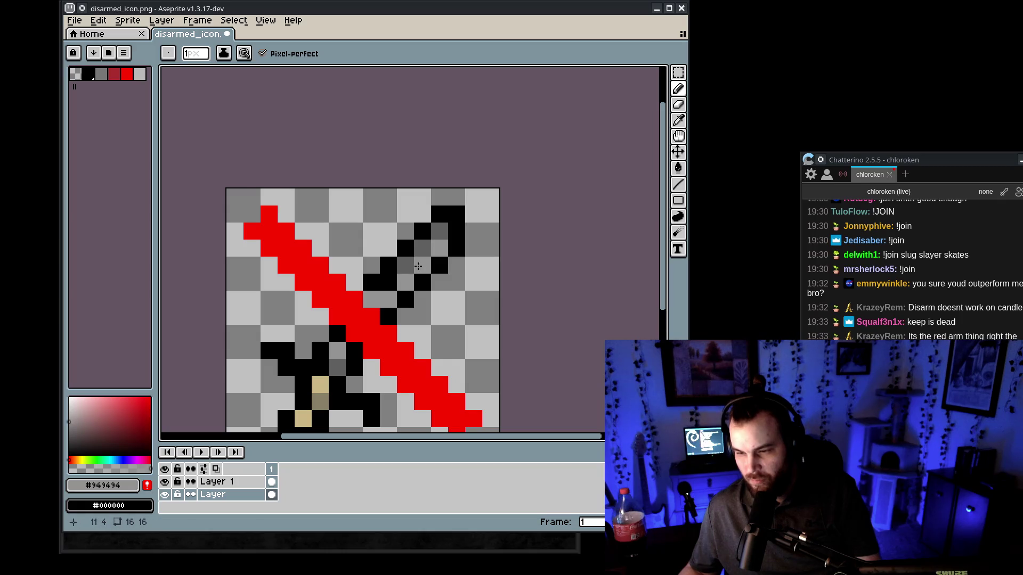
alt+click(424, 250)
click(380, 301)
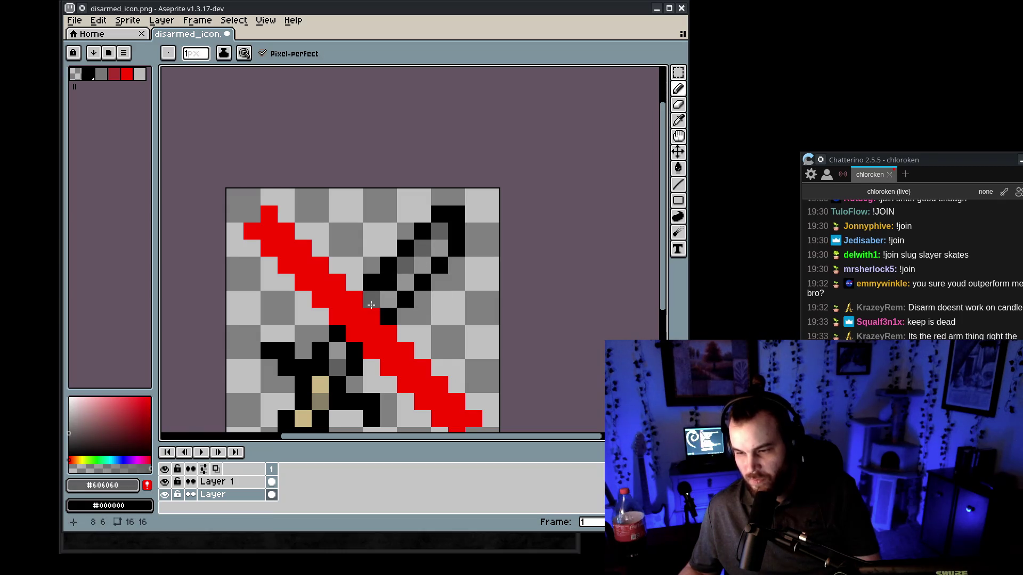
scroll(371, 305, down, 5)
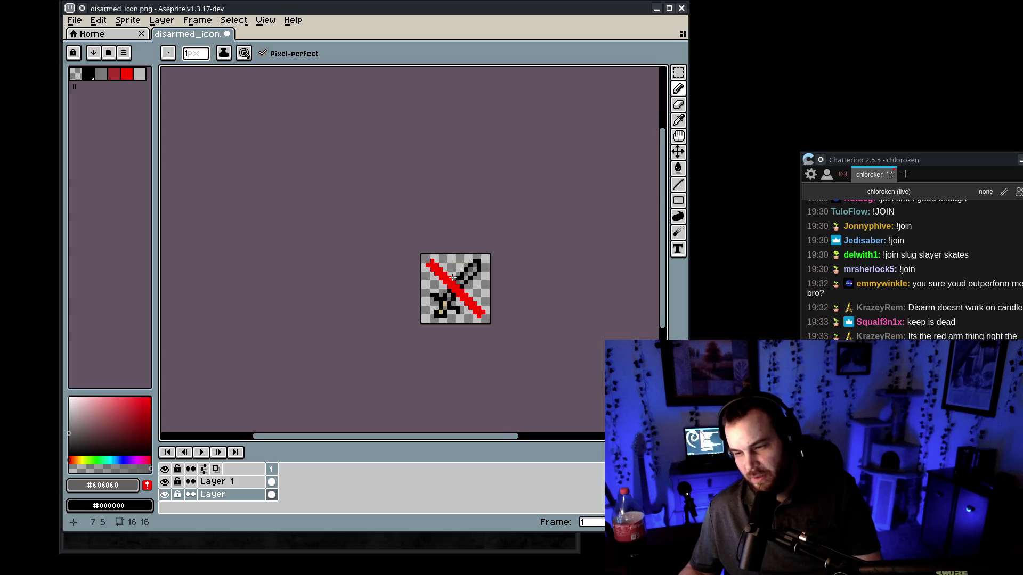
scroll(452, 278, up, 8)
scroll(524, 283, down, 7)
scroll(525, 283, down, 3)
scroll(554, 298, up, 6)
alt+click(472, 274)
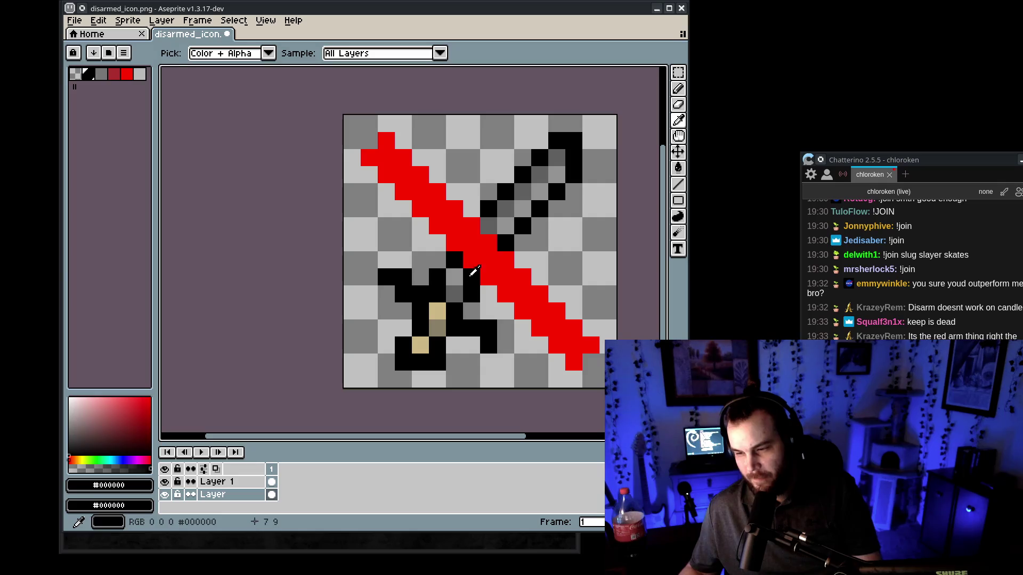
key(alt)
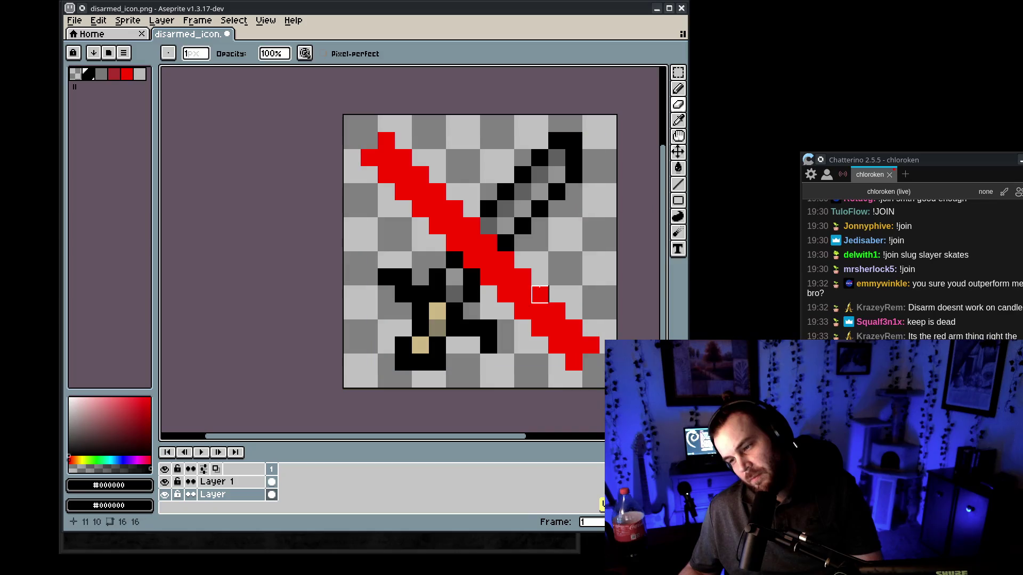
scroll(573, 295, down, 5)
scroll(562, 272, up, 7)
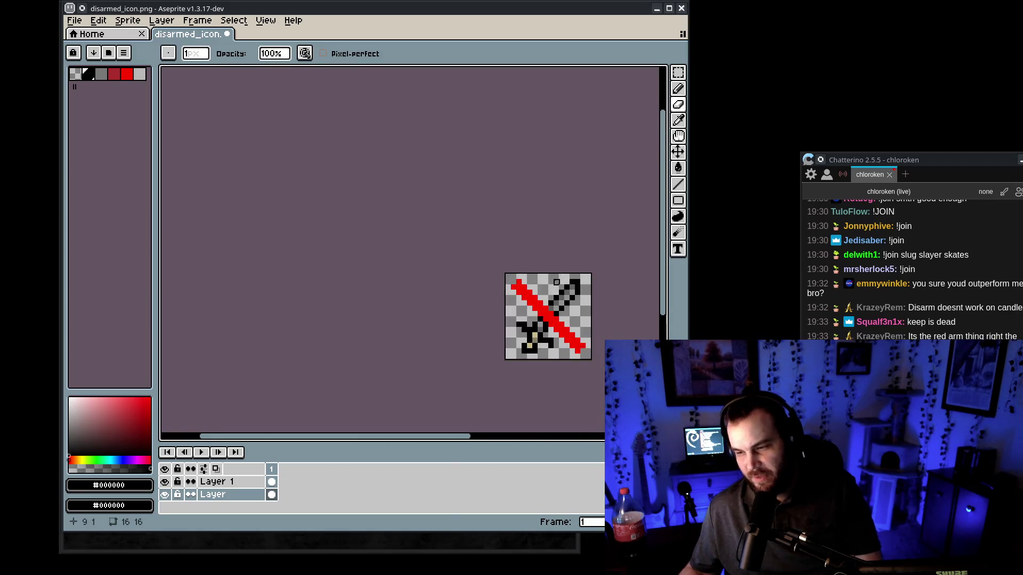
mouse_move(561, 265)
mouse_down()
mouse_move(527, 229)
mouse_move(525, 258)
mouse_up()
Undo the curled hilt edits and nudge a black pixel pair one pixel right.
click(678, 72)
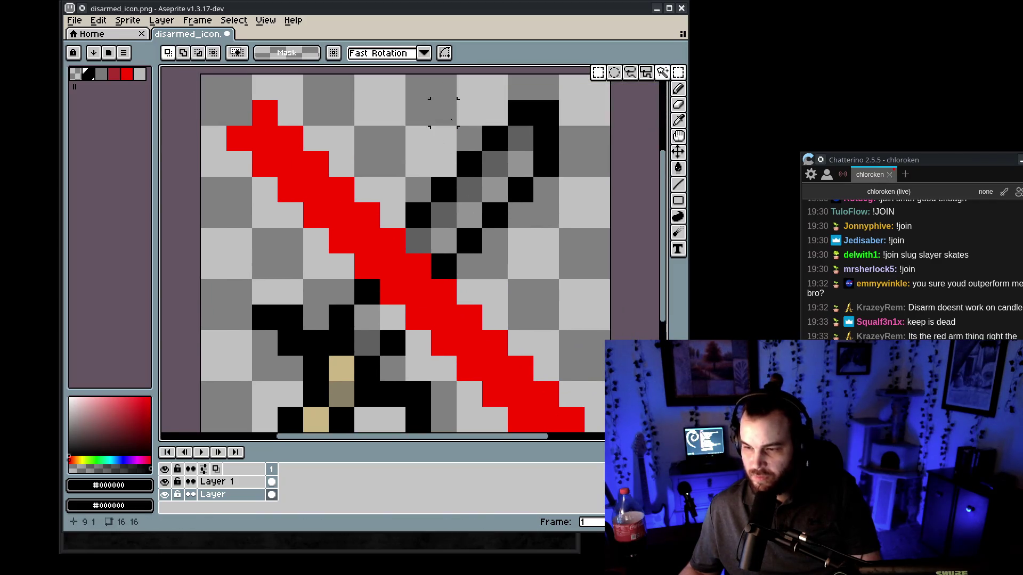
drag(451, 106, 550, 261)
key(ctrl+z)
click(418, 189)
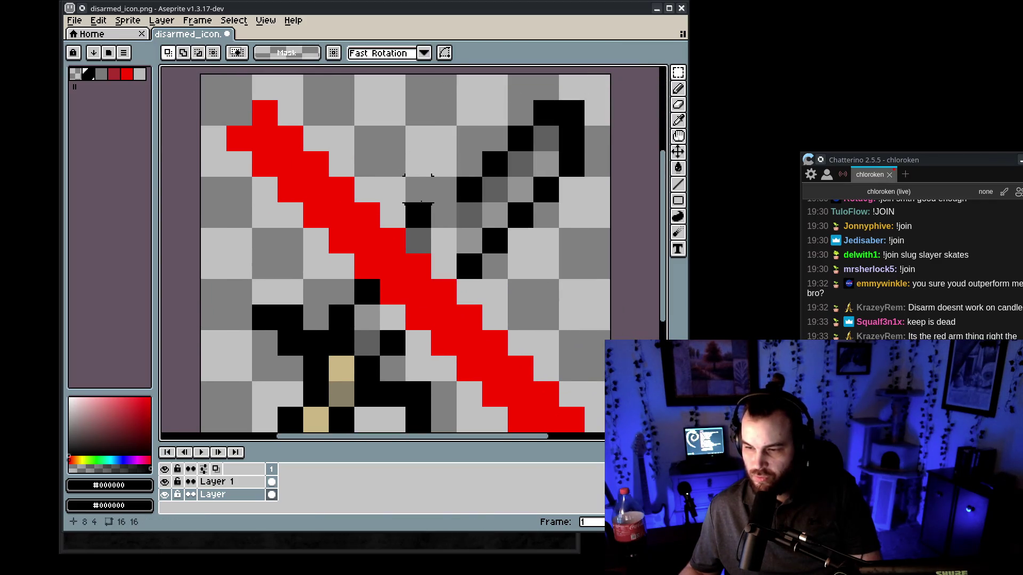
mouse_move(421, 211)
mouse_down()
mouse_move(445, 165)
mouse_move(421, 242)
mouse_move(449, 242)
mouse_up()
key(ctrl+d)
key(b)
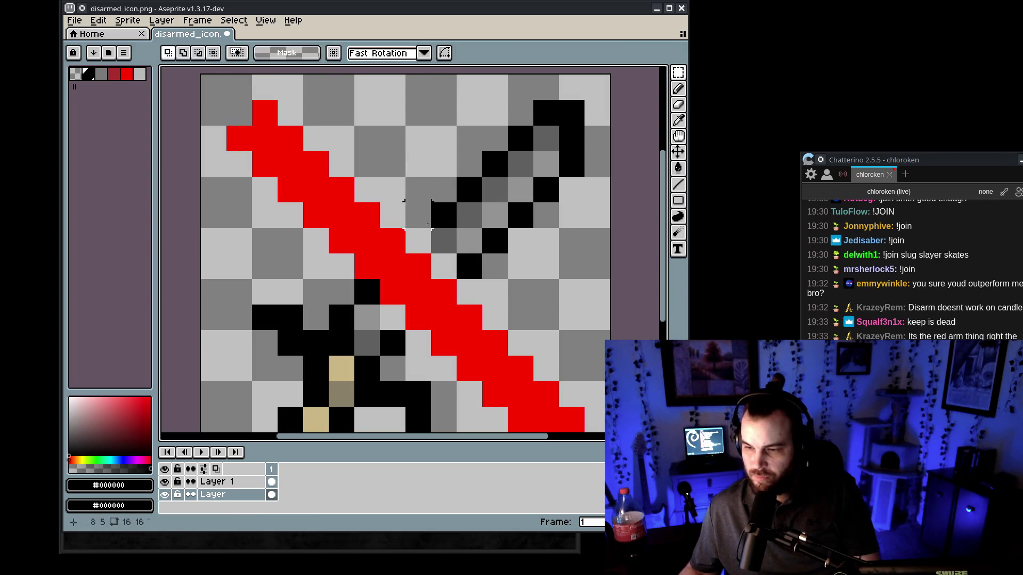
Add dark grey shading to several sword and hilt pixels.
alt+click(447, 235)
click(444, 266)
click(394, 341)
key(ctrl+z)
click(388, 320)
click(368, 368)
scroll(384, 368, down, 8)
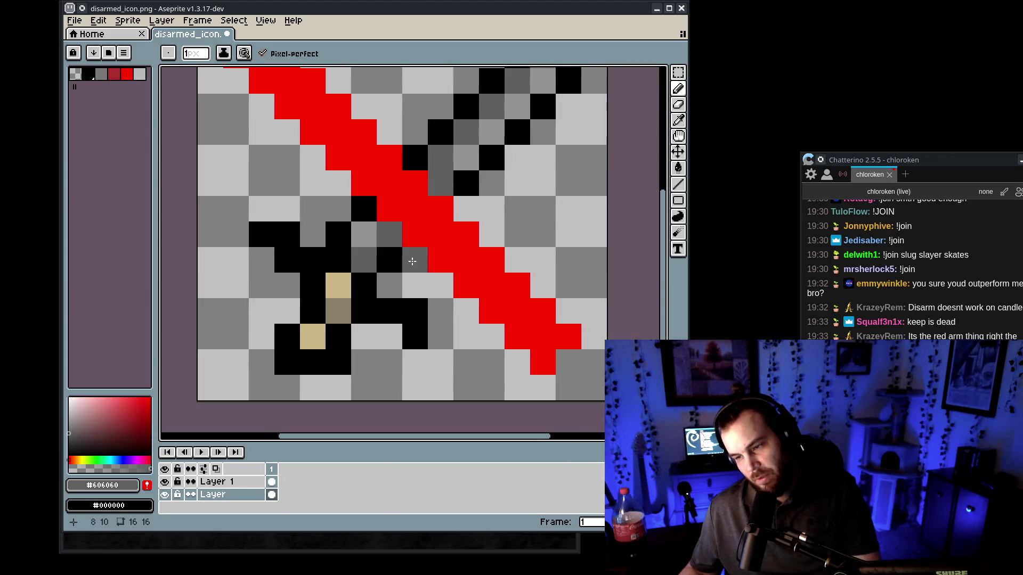
scroll(387, 333, left, 2)
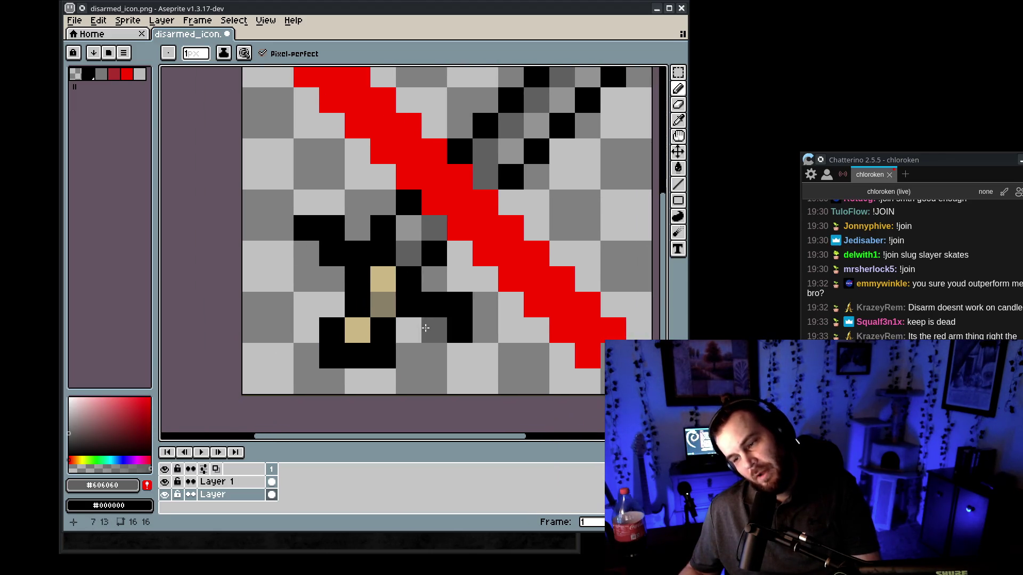
Shift the black guard and tan-and-black hilt one pixel left.
click(679, 72)
mouse_move(322, 254)
mouse_down()
mouse_move(299, 219)
mouse_move(354, 248)
mouse_up()
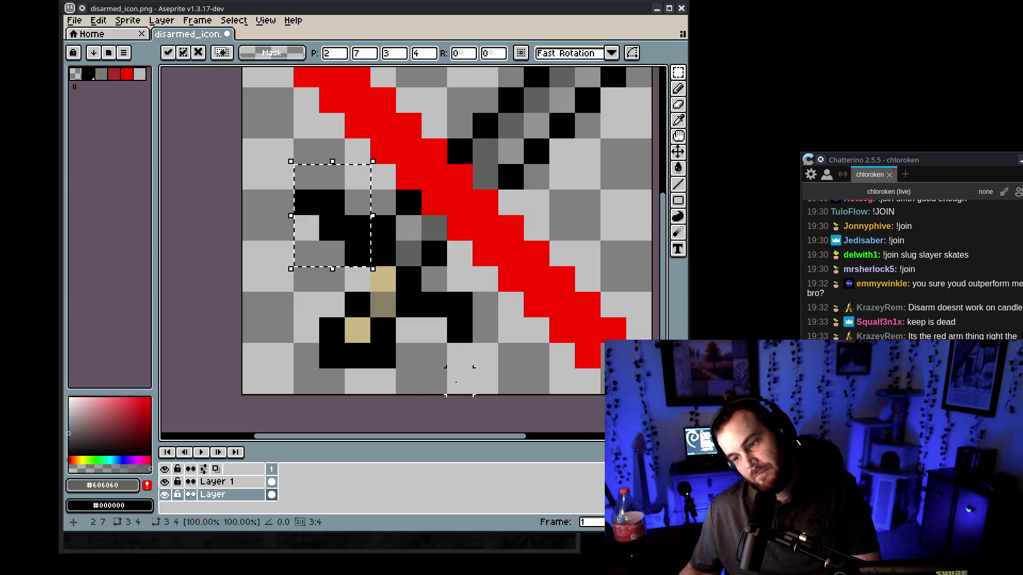
drag(459, 381, 293, 265)
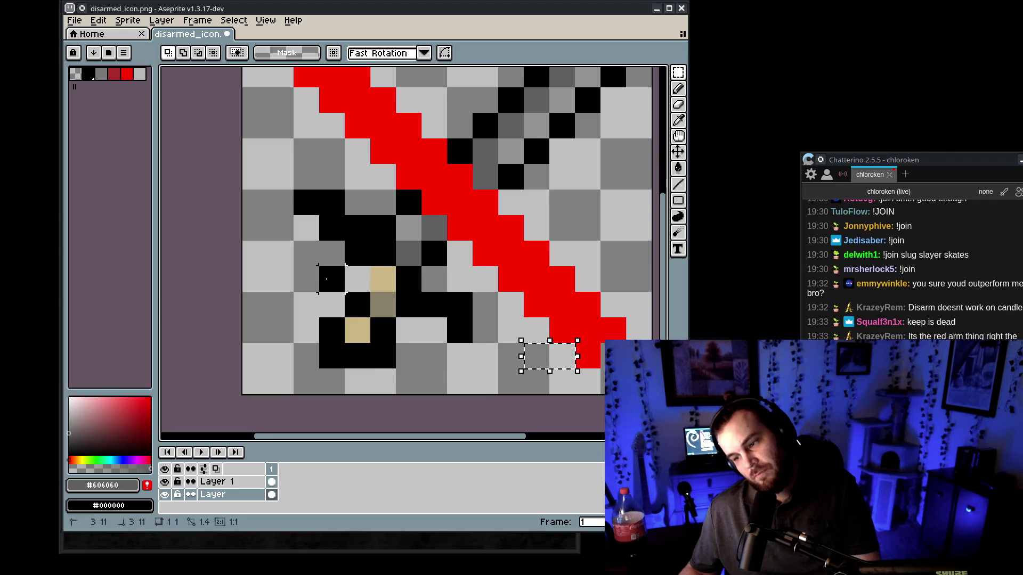
drag(422, 361, 361, 333)
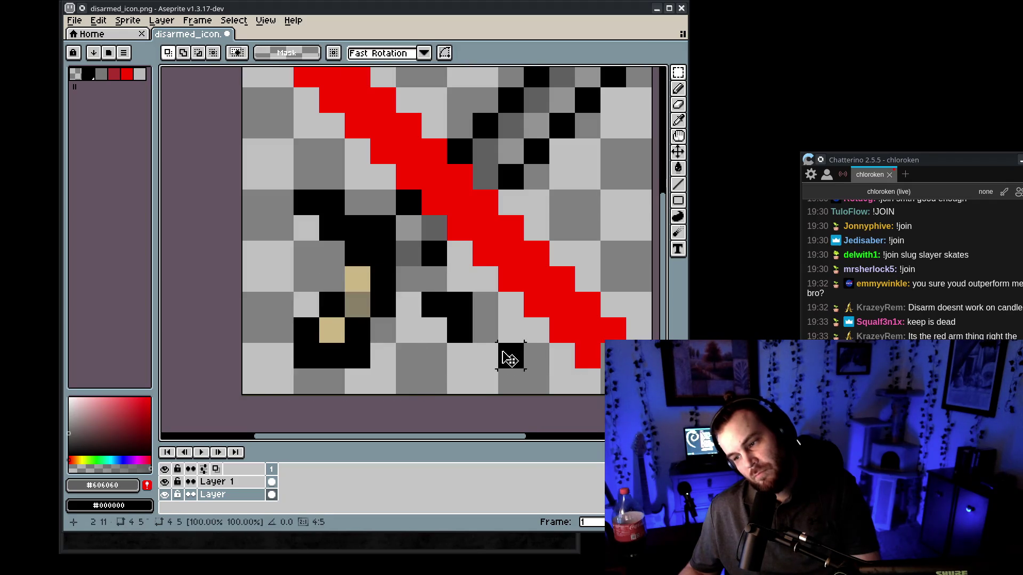
key(v)
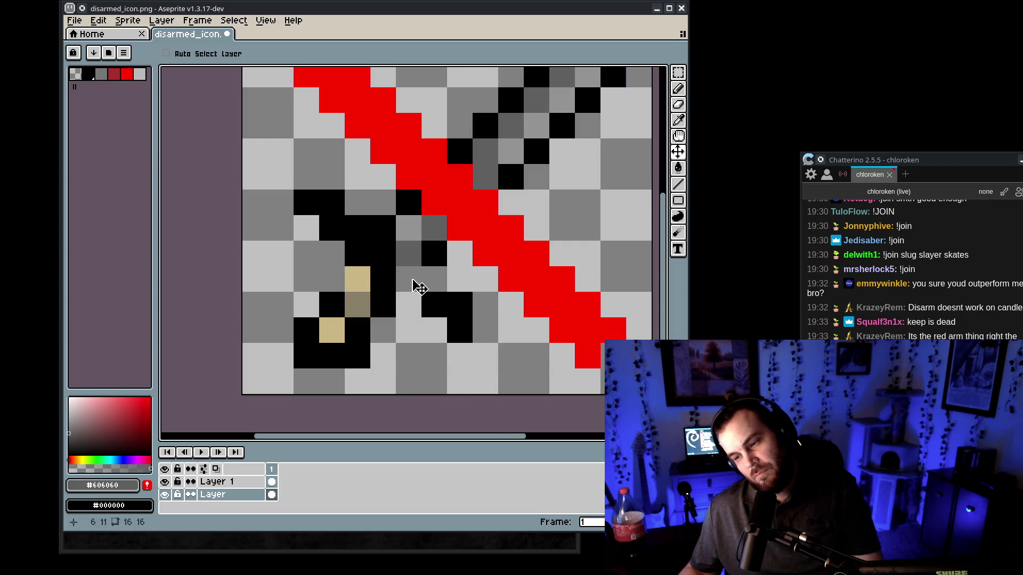
key(b)
click(409, 279)
key(ctrl+z)
Repaint grey hilt pixels and the lower tan grip pixel black using sampled colours.
alt+click(434, 305)
drag(434, 280, 409, 279)
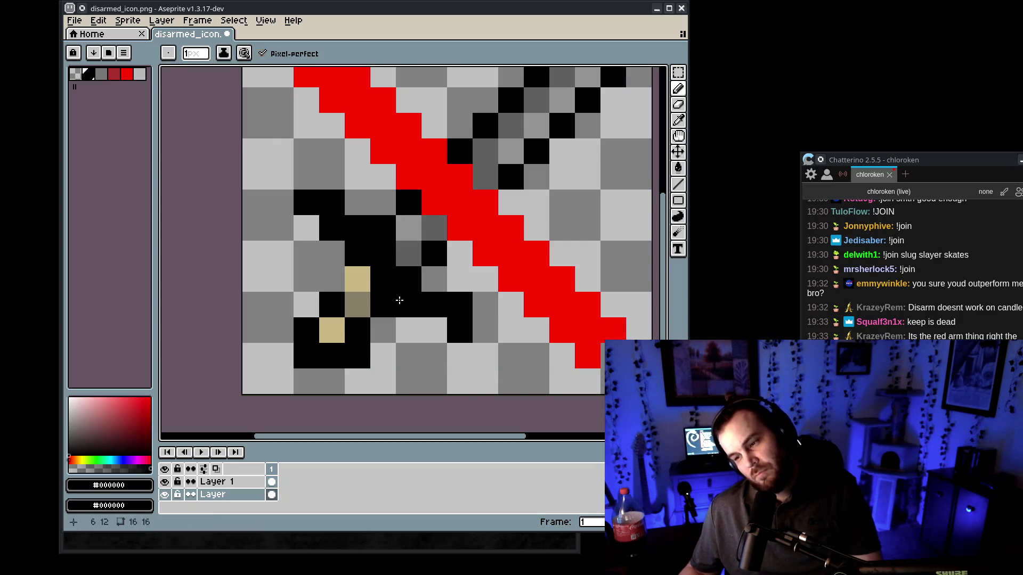
scroll(415, 251, down, 1)
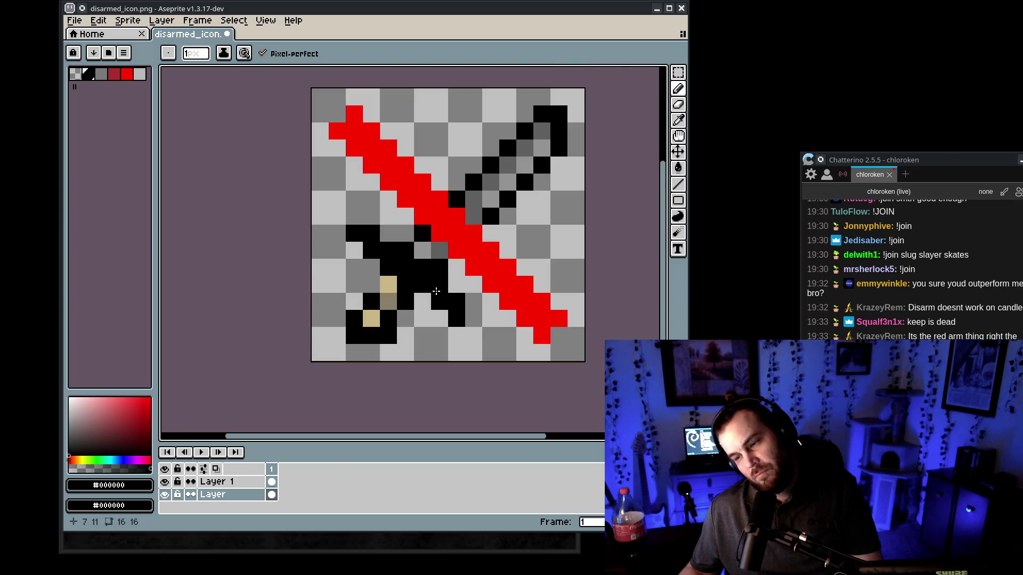
alt+click(421, 265)
alt+click(420, 265)
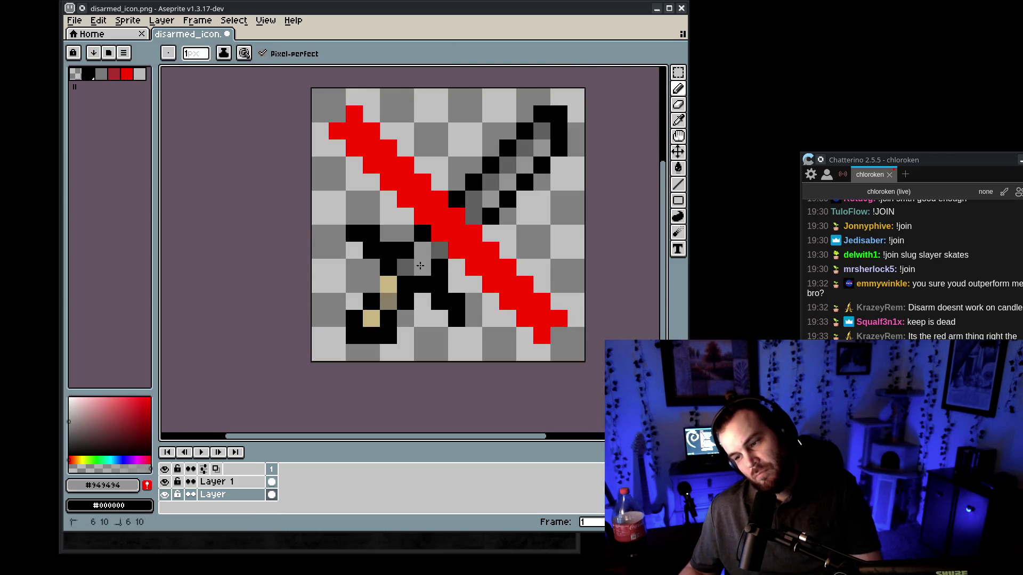
scroll(422, 267, down, 1)
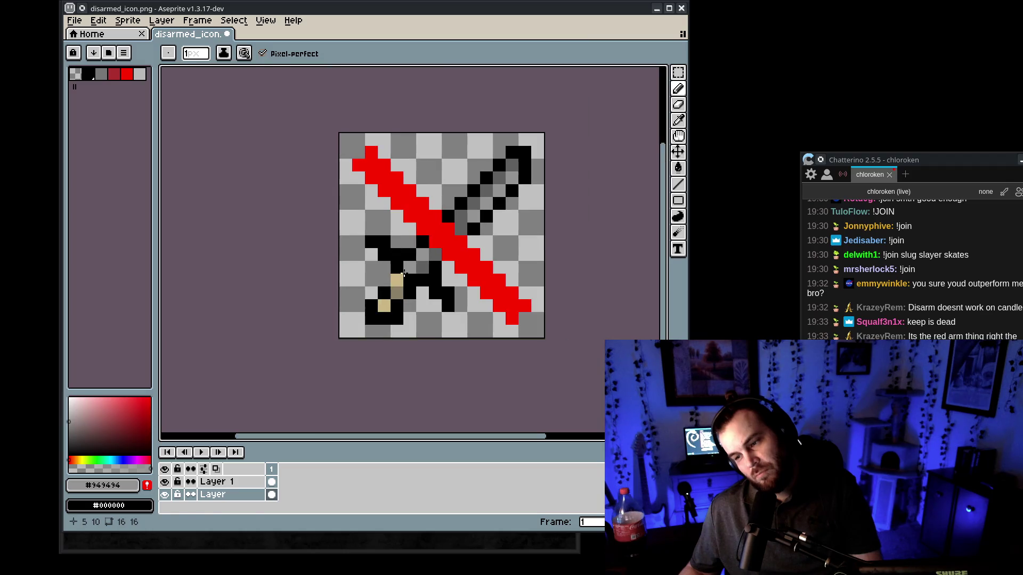
alt+click(391, 276)
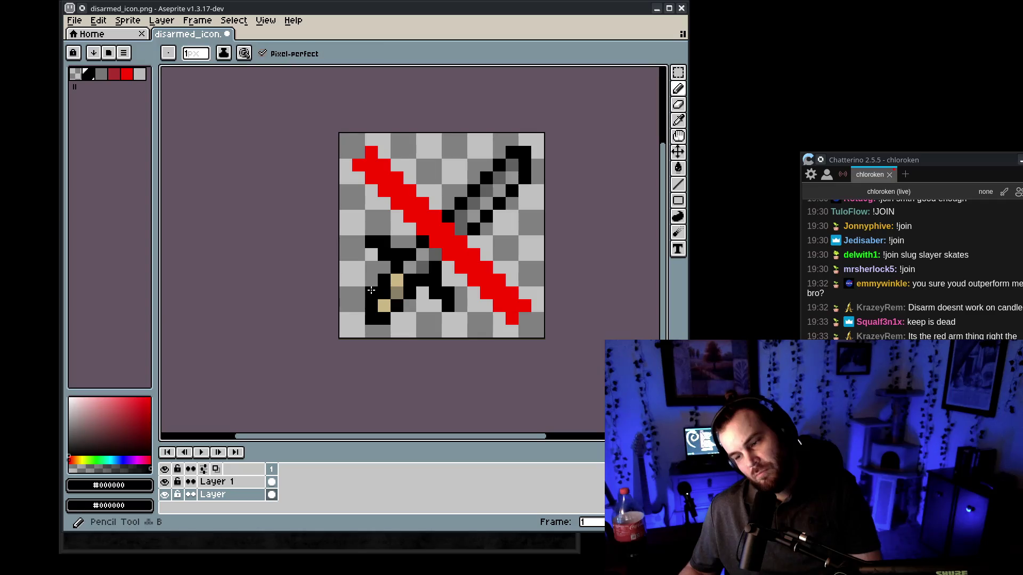
alt+click(398, 278)
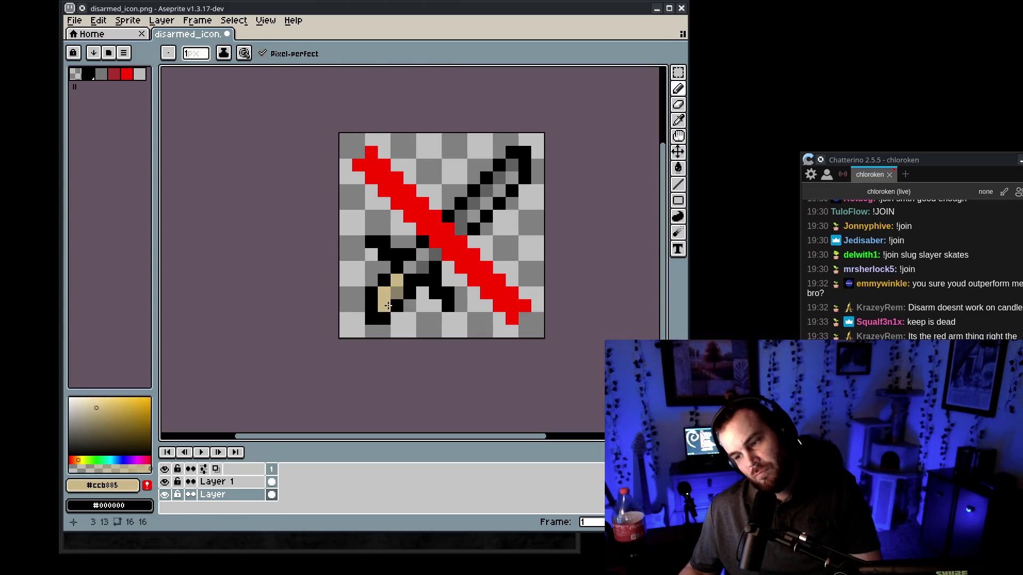
alt+click(381, 309)
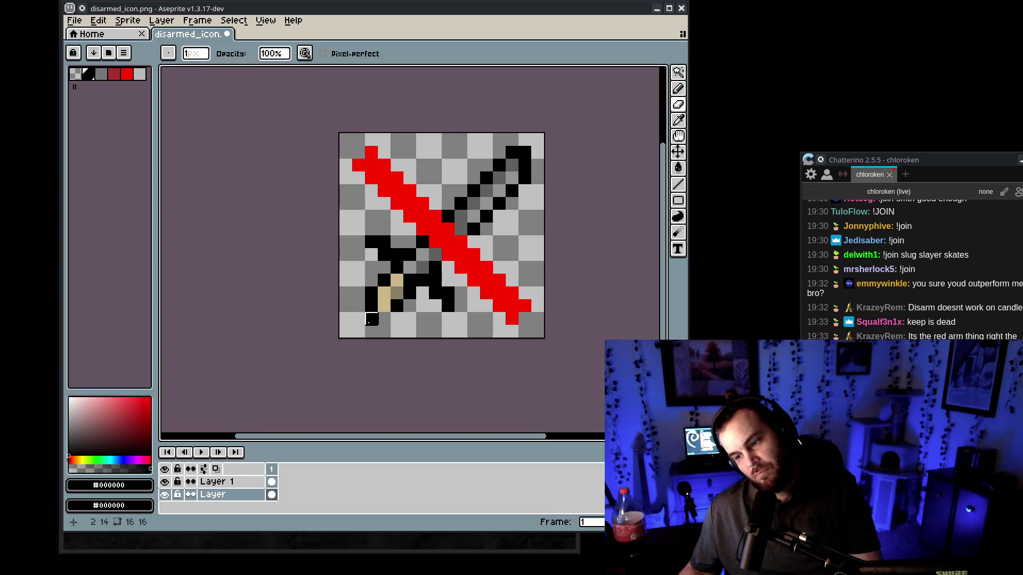
click(384, 305)
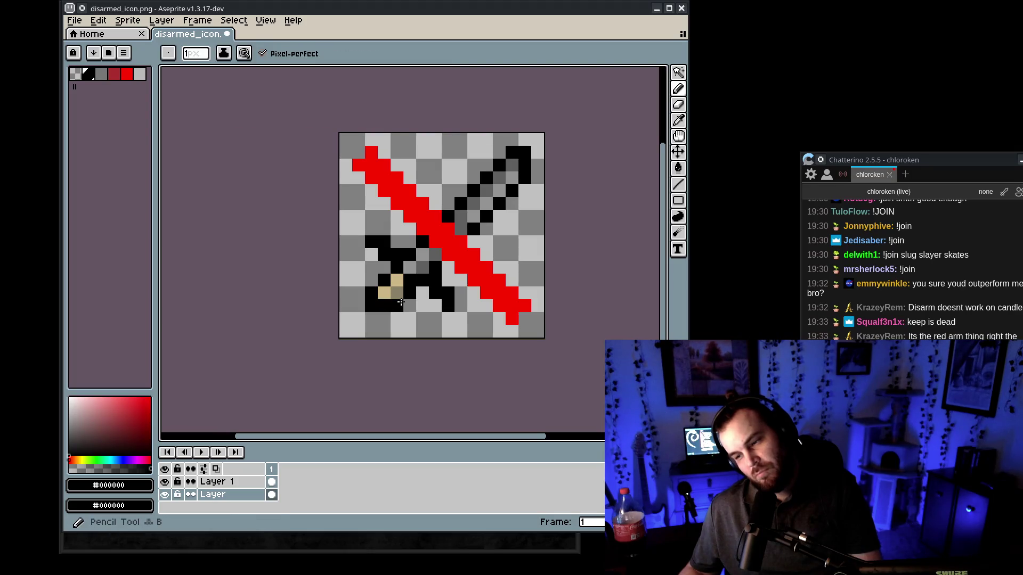
Repaint a few more hilt pixels black, then close Aseprite to return to the game.
scroll(417, 309, down, 8)
scroll(410, 330, up, 3)
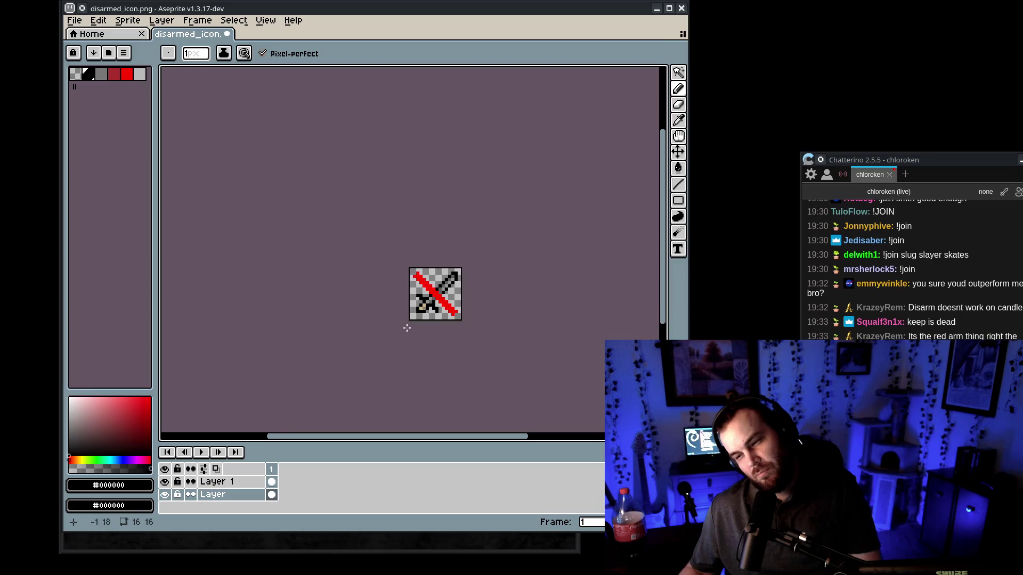
scroll(408, 330, up, 5)
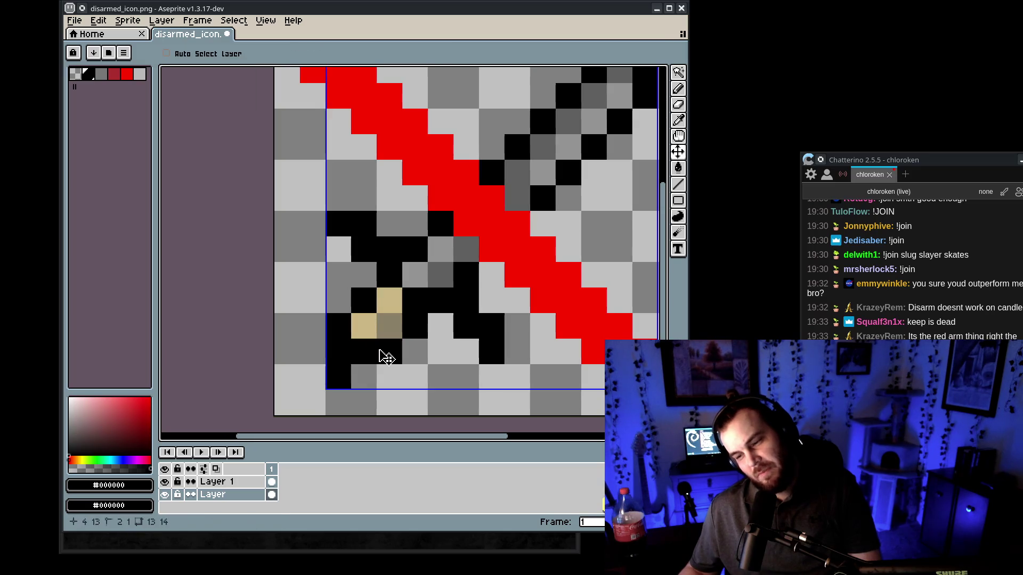
scroll(401, 390, down, 6)
scroll(401, 391, up, 8)
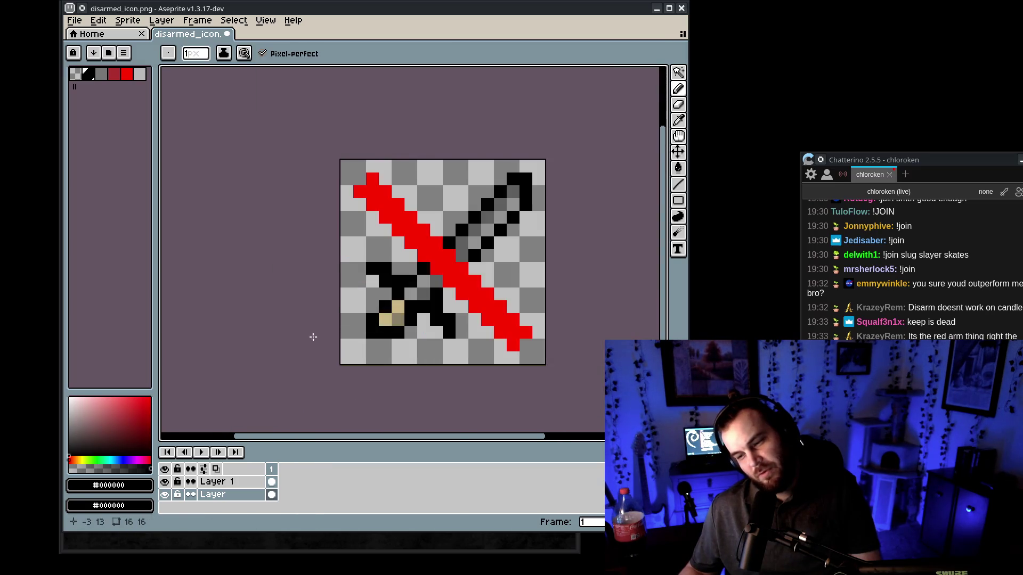
scroll(466, 394, down, 4)
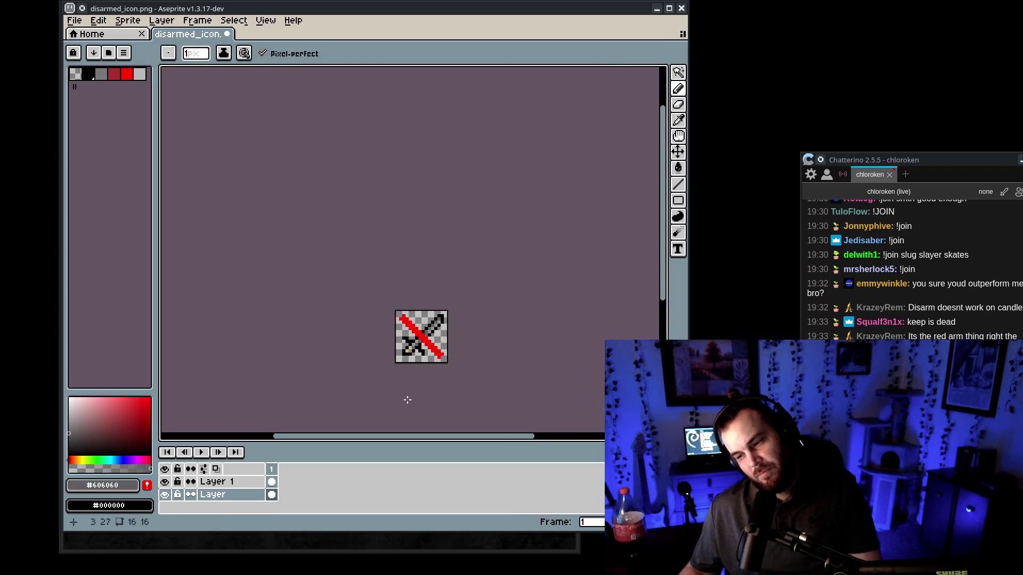
scroll(407, 401, up, 5)
alt+click(493, 299)
click(515, 324)
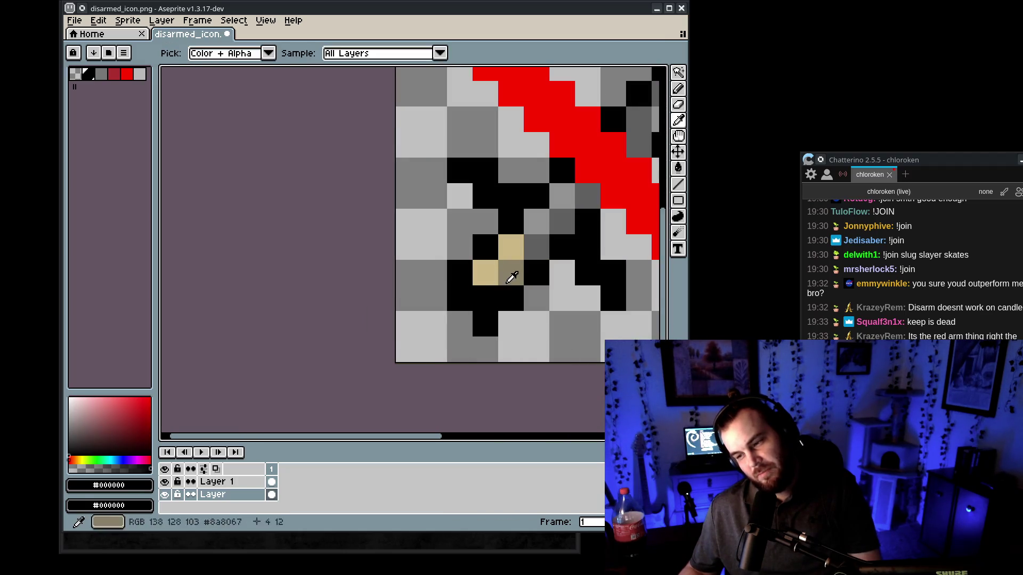
alt+click(510, 274)
scroll(520, 346, down, 6)
drag(517, 352, 403, 323)
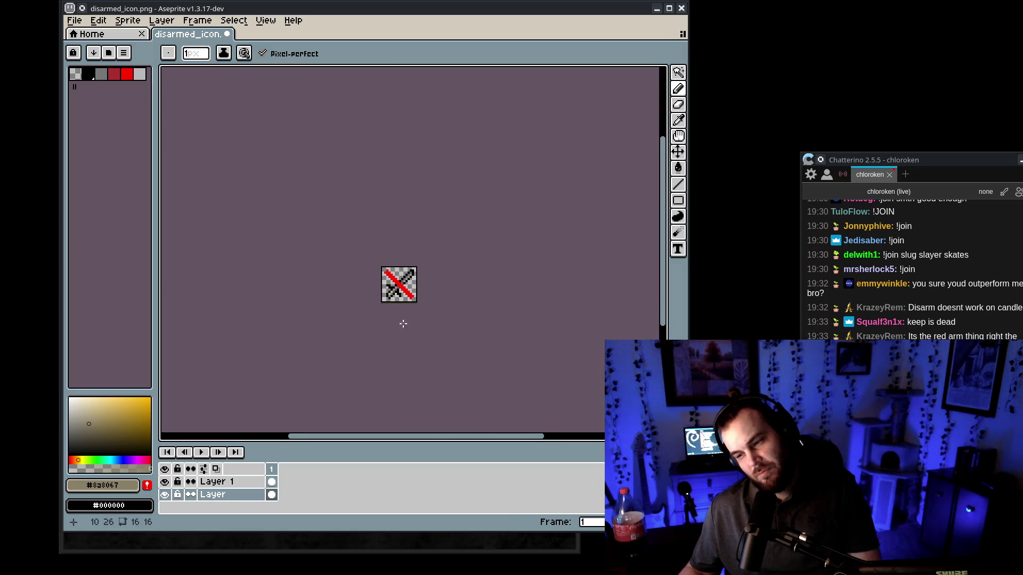
scroll(405, 306, up, 6)
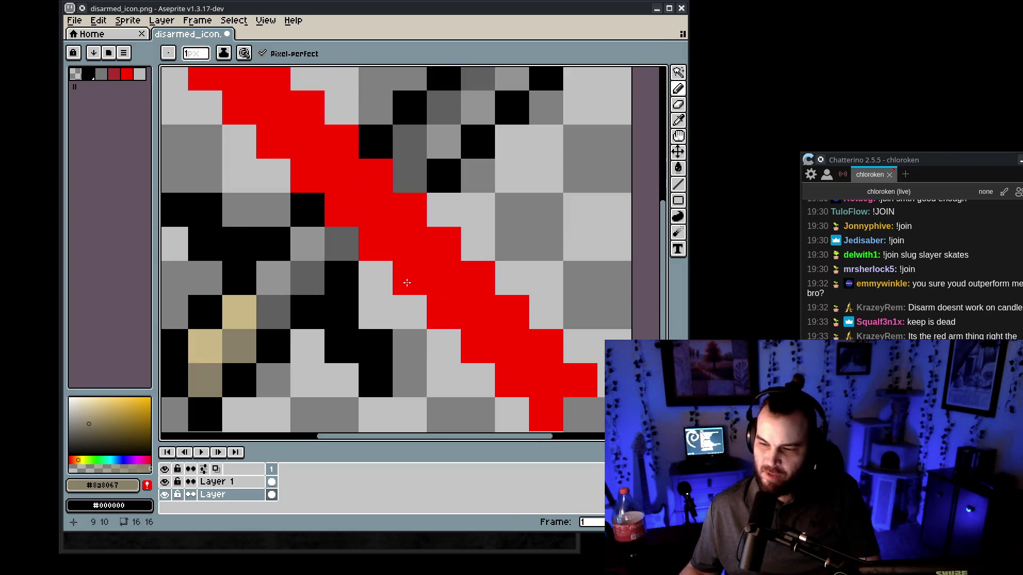
scroll(376, 276, down, 3)
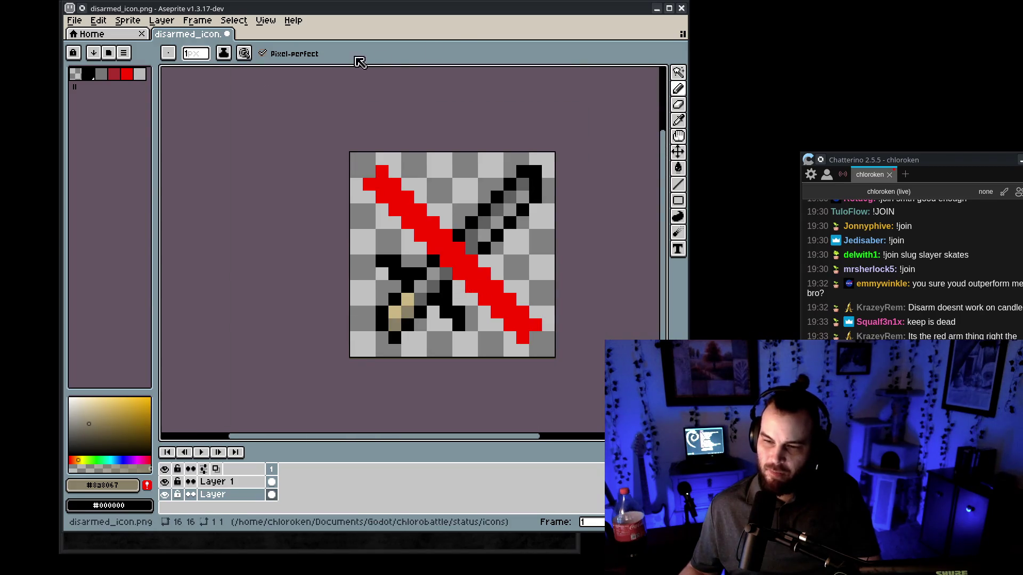
click(684, 8)
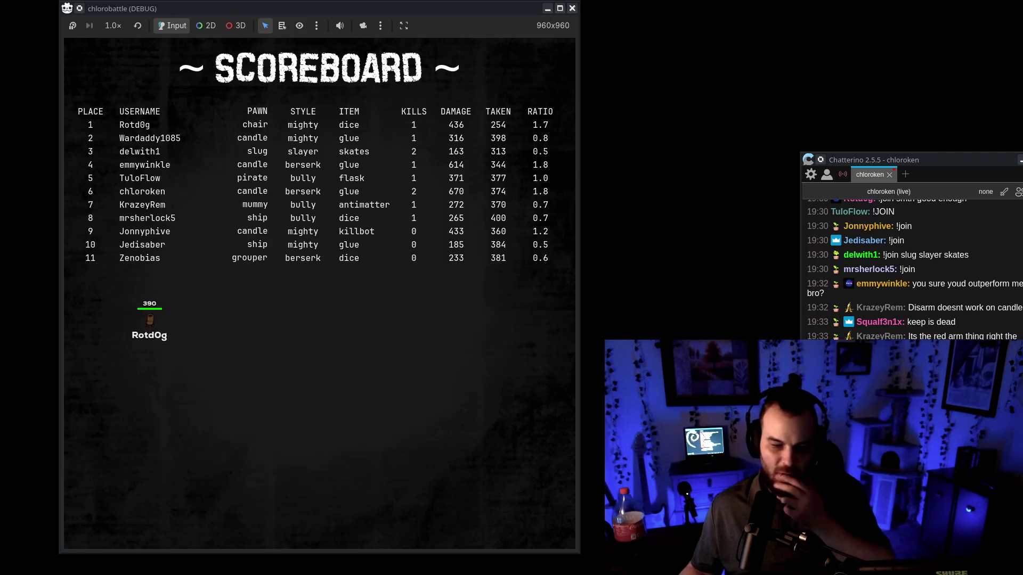
Close the old scoreboard, start a new chlorobattle round, and place the game and Chatterino windows side by side.
click(572, 8)
click(450, 27)
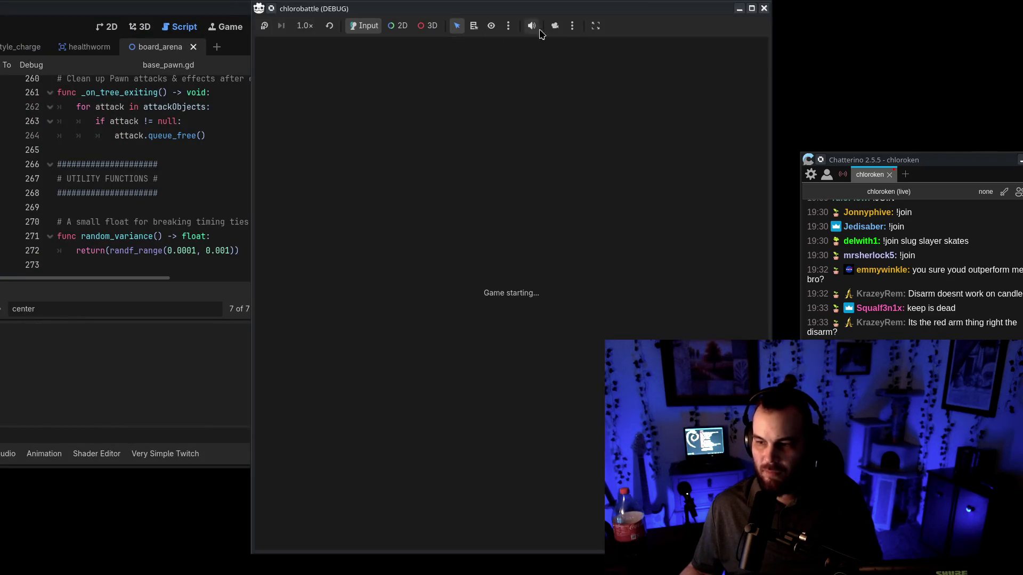
drag(610, 12, 393, 11)
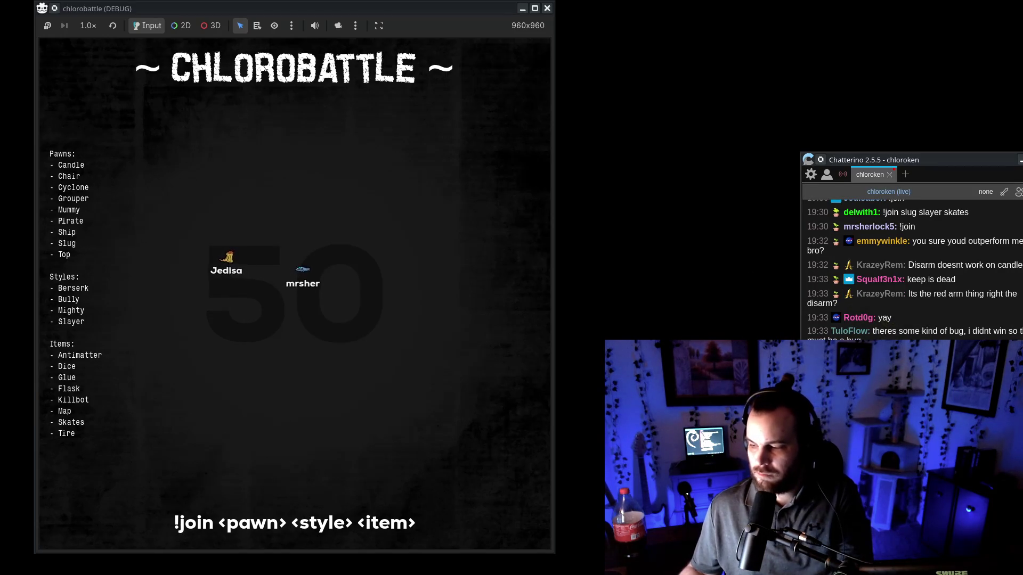
mouse_move(920, 160)
mouse_down()
mouse_move(847, 50)
mouse_move(768, 16)
mouse_up()
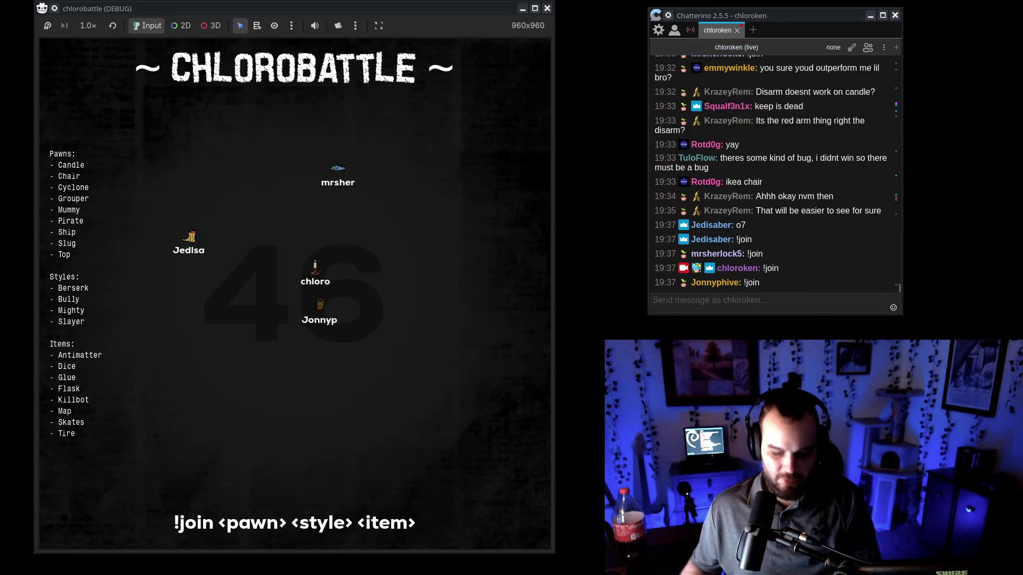
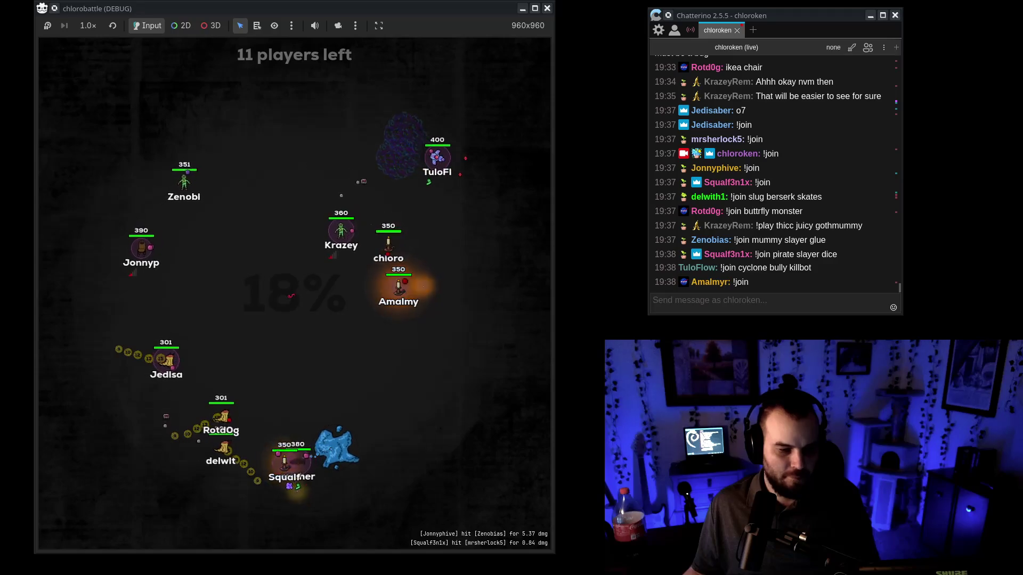
While the match runs, open the wiki's Healthworm monsters page, then return to the design notes.
mouse_move(776, 0)
mouse_down()
mouse_move(622, 70)
mouse_move(428, 51)
mouse_move(80, 51)
mouse_up()
click(353, 267)
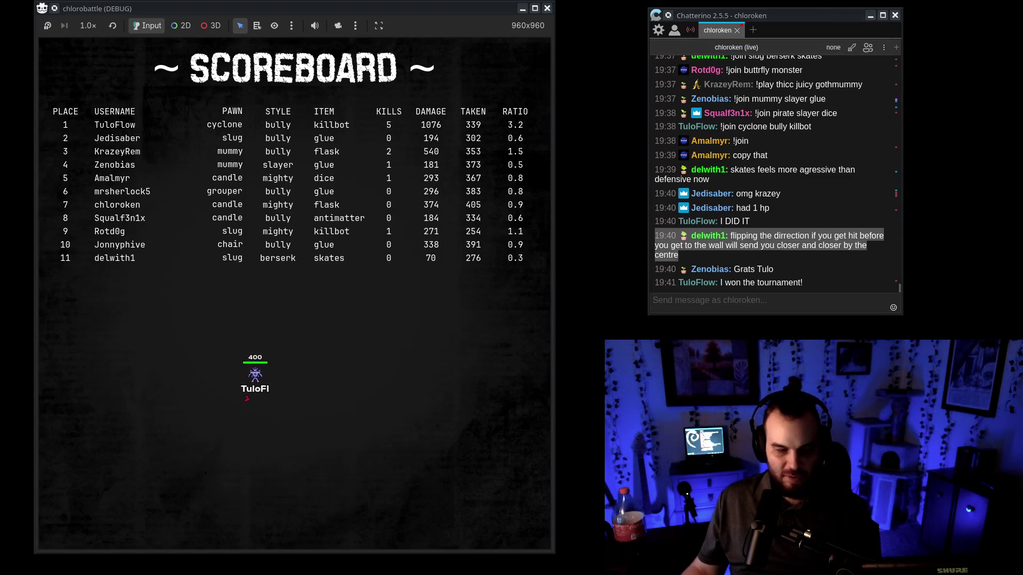
key(alt+Tab)
scroll(369, 283, down, 15)
Start a new '-' bullet after the last bug-fix entry in the notes.
scroll(369, 283, down, 20)
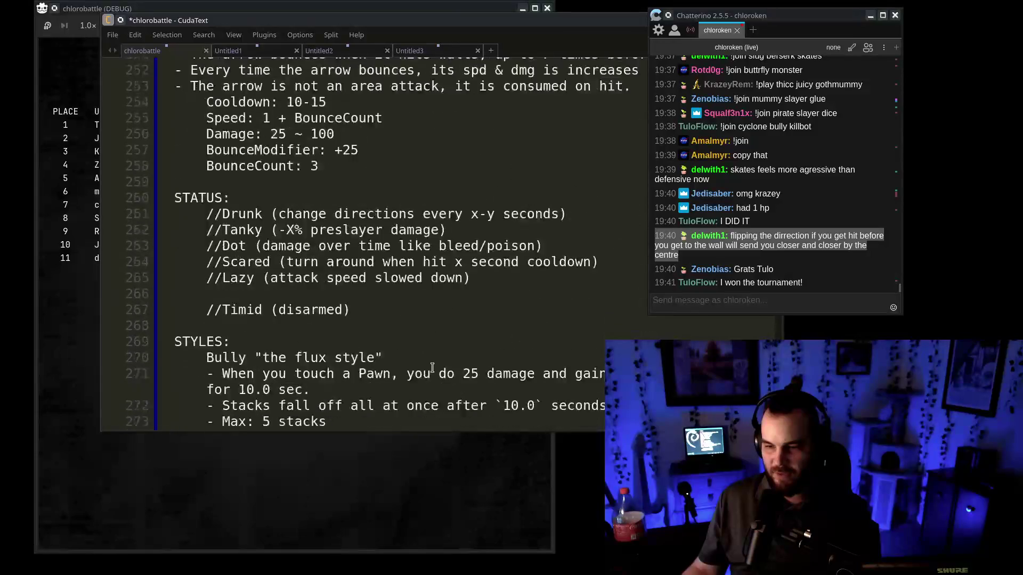
scroll(322, 341, up, 18)
scroll(322, 341, up, 7)
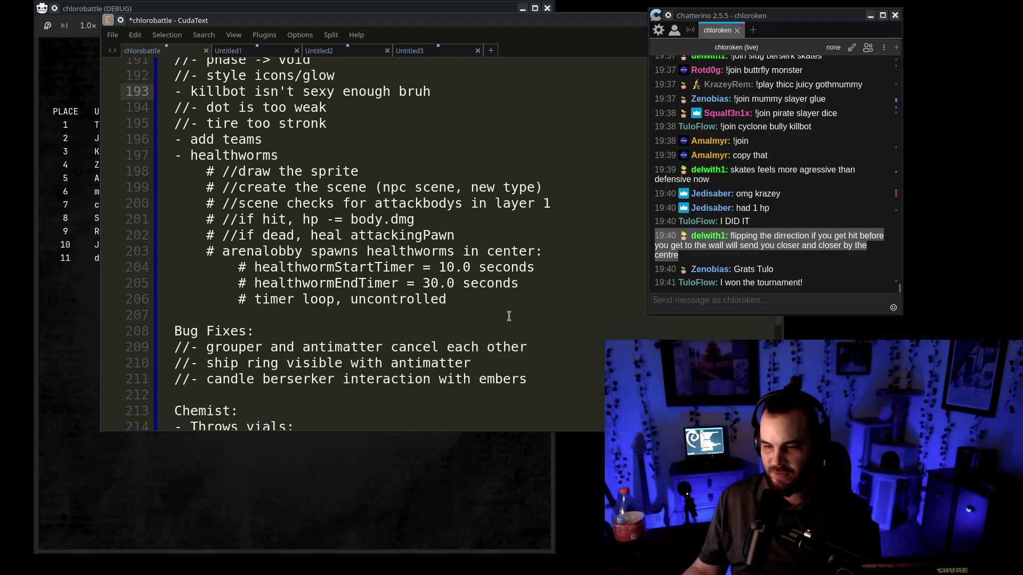
click(559, 375)
key(Return)
text(-)
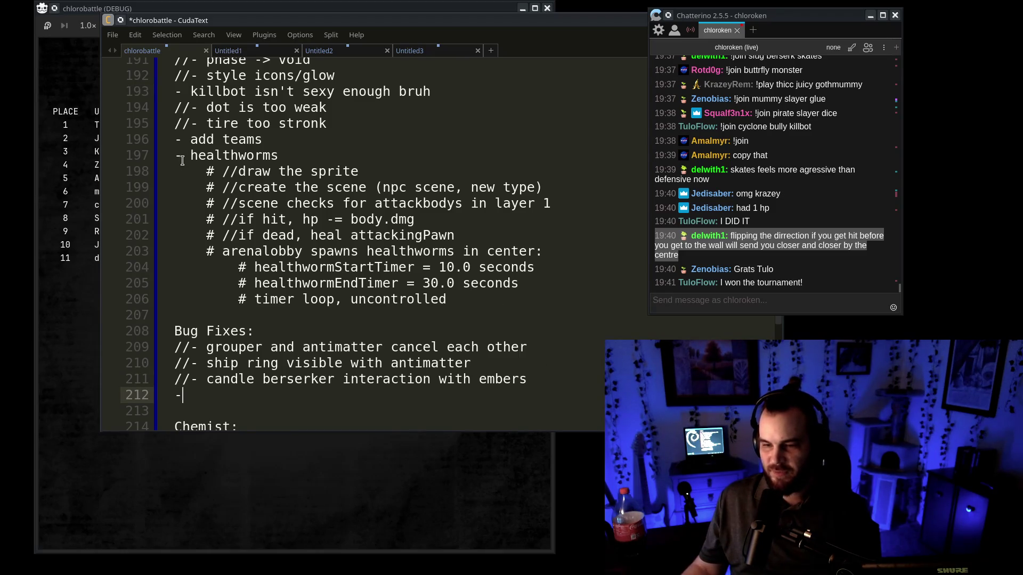
Add a todo asking whether skates performance is doing anything useful, then minimize CudaText.
click(556, 313)
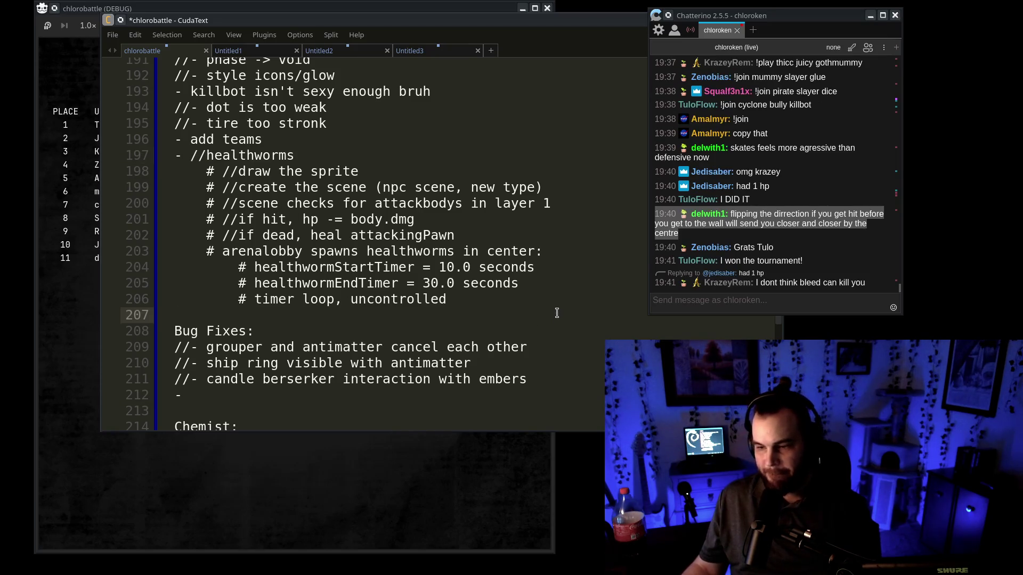
key(Return)
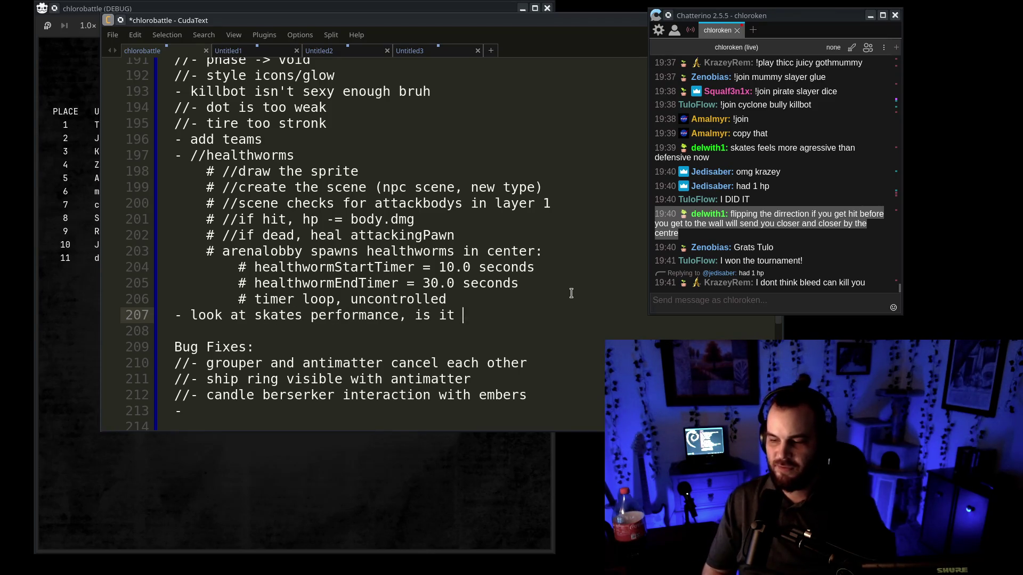
text(doing anytihng useful?)
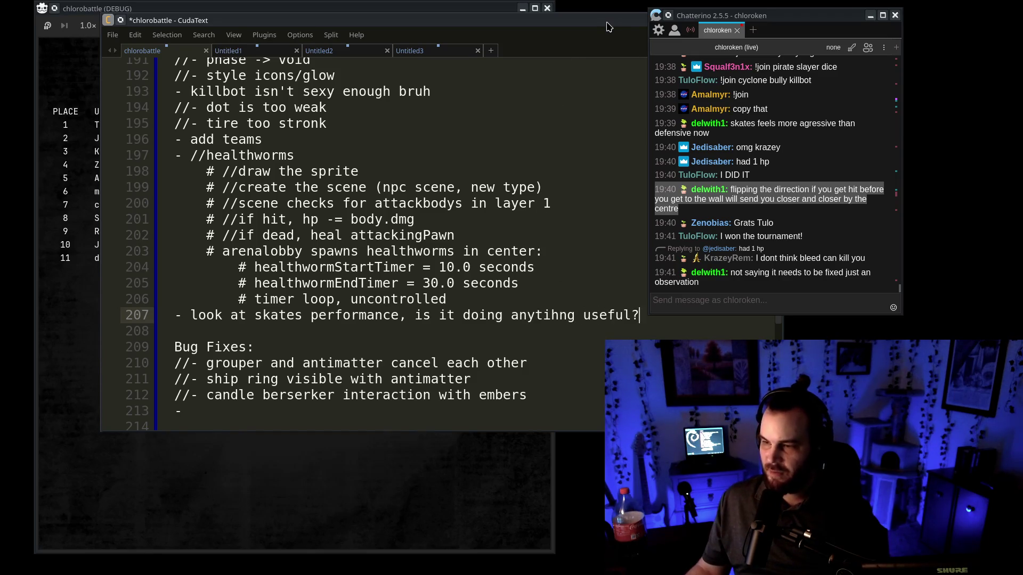
key(super+h)
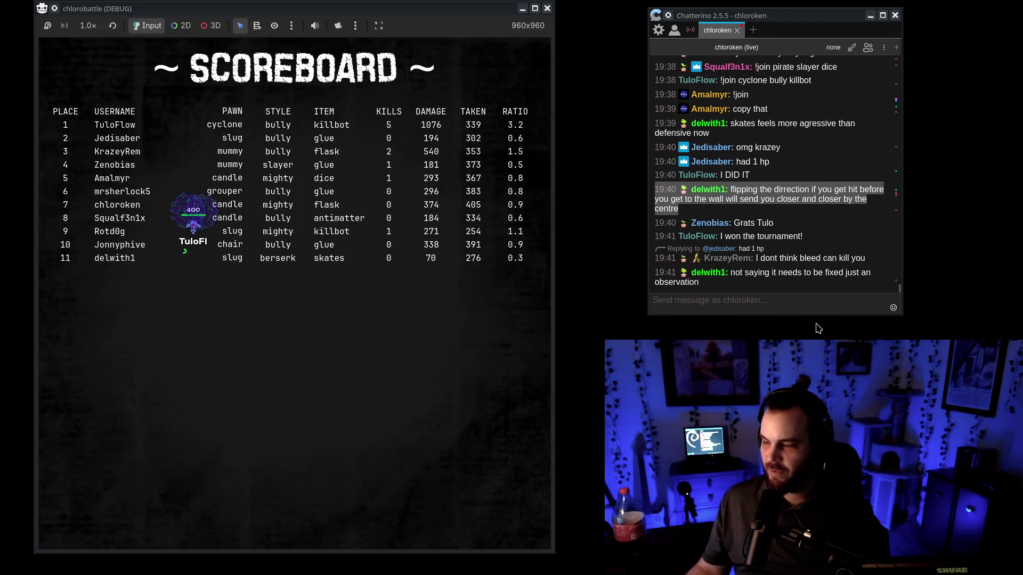